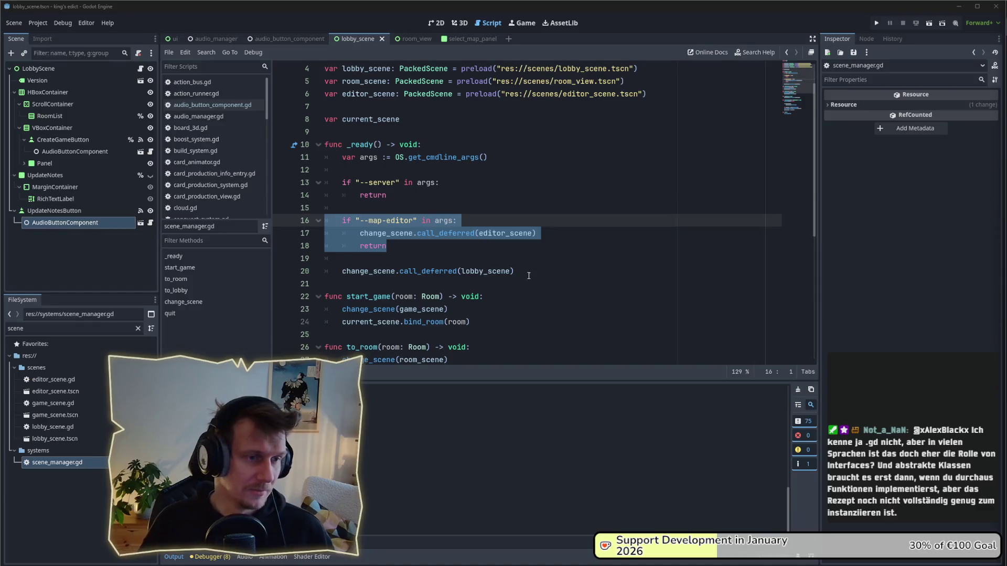
Review the scene manager's _ready function, trying selections on the line 20 change_scene call
left_click(516, 270)
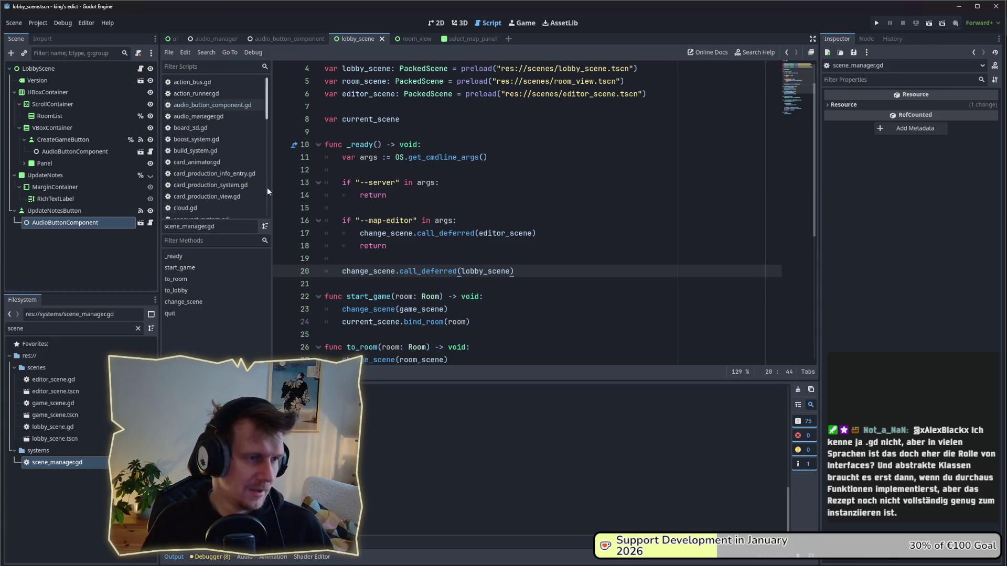
scroll(268, 110, "down", 2)
scroll(268, 108, "up", 2)
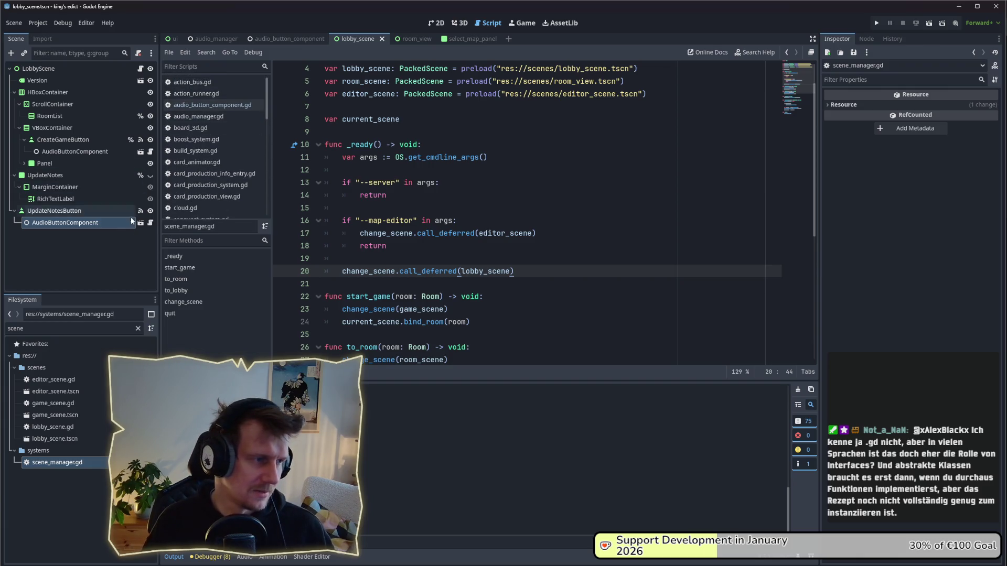
left_click(458, 209)
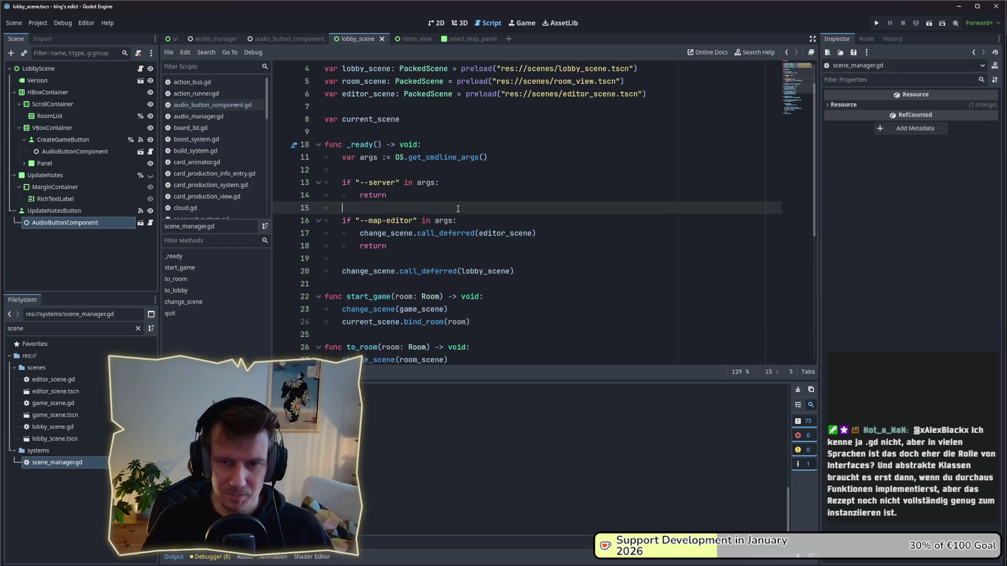
scroll(458, 209, "down", 1)
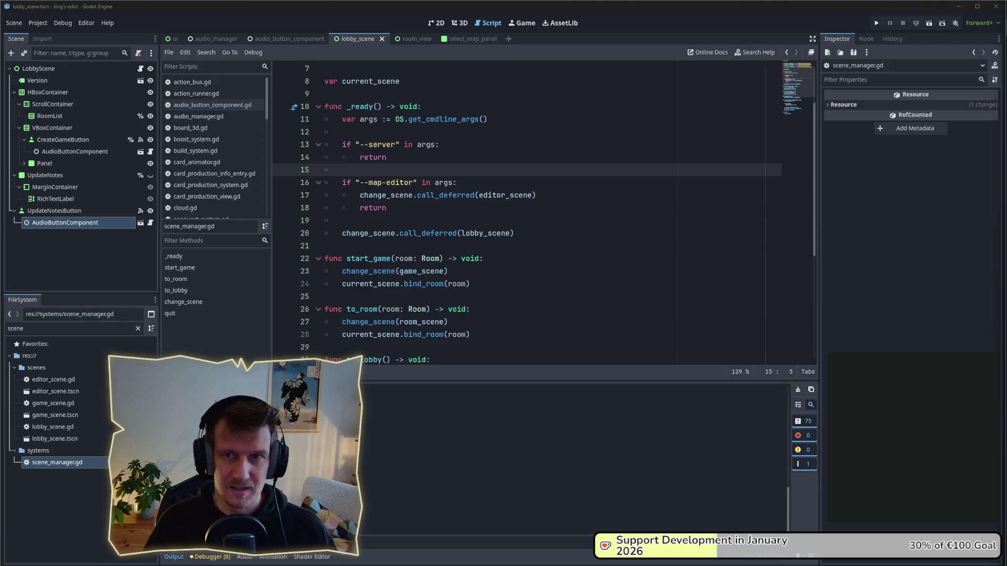
left_click(458, 218)
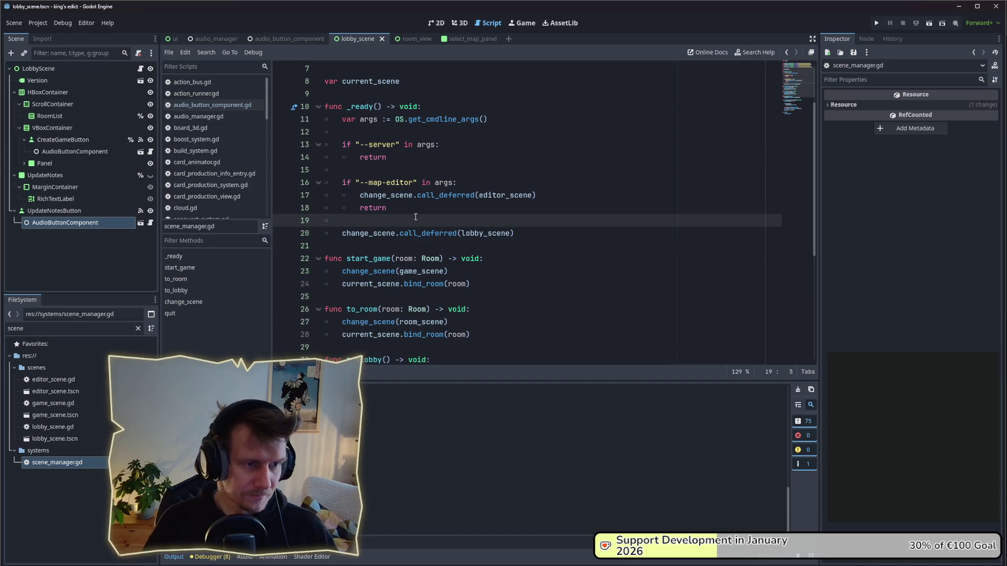
left_click(528, 232)
key("shift+Home")
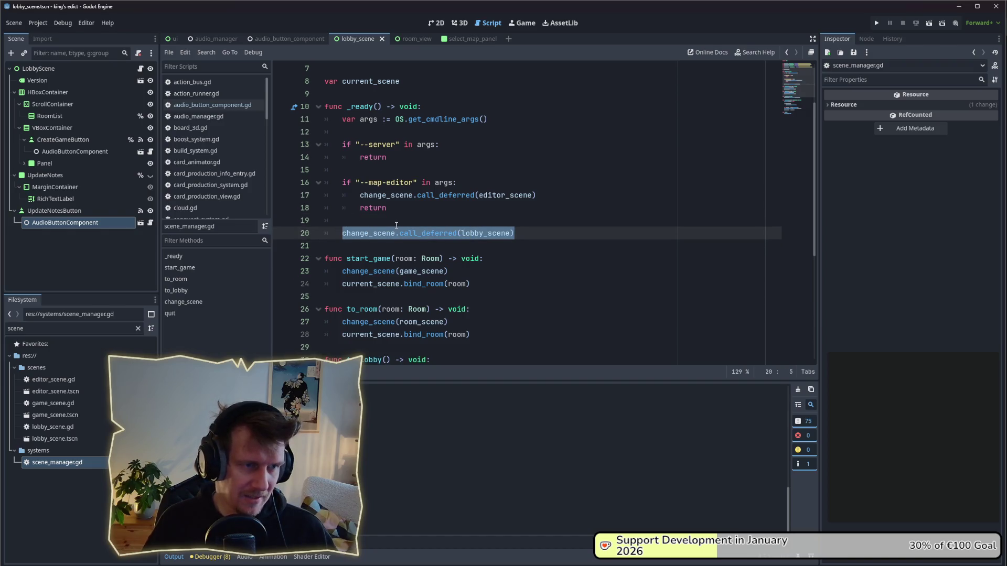
key("ctrl+z")
key("ctrl+z")
key("ctrl+z")
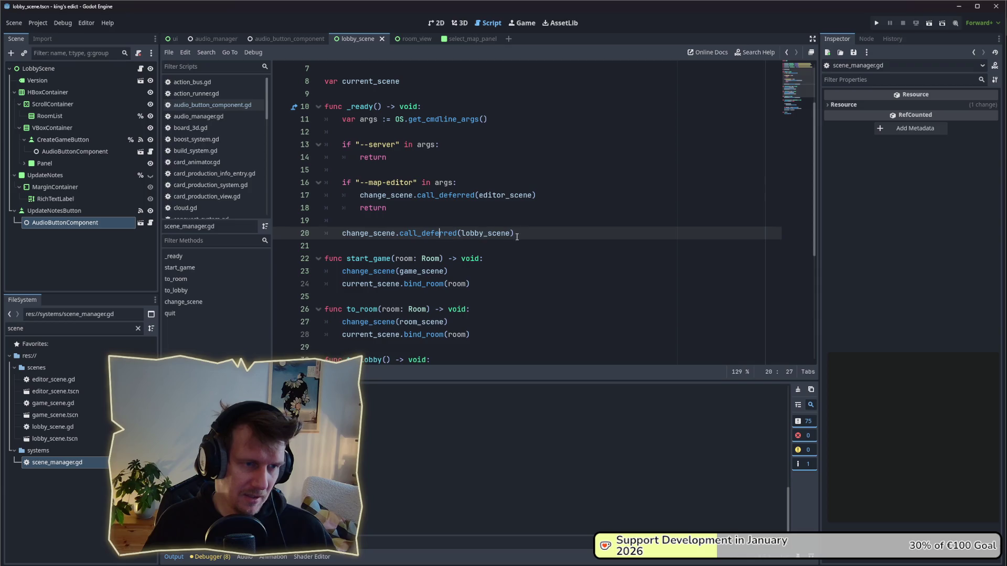
key("ctrl+z")
left_click(352, 225)
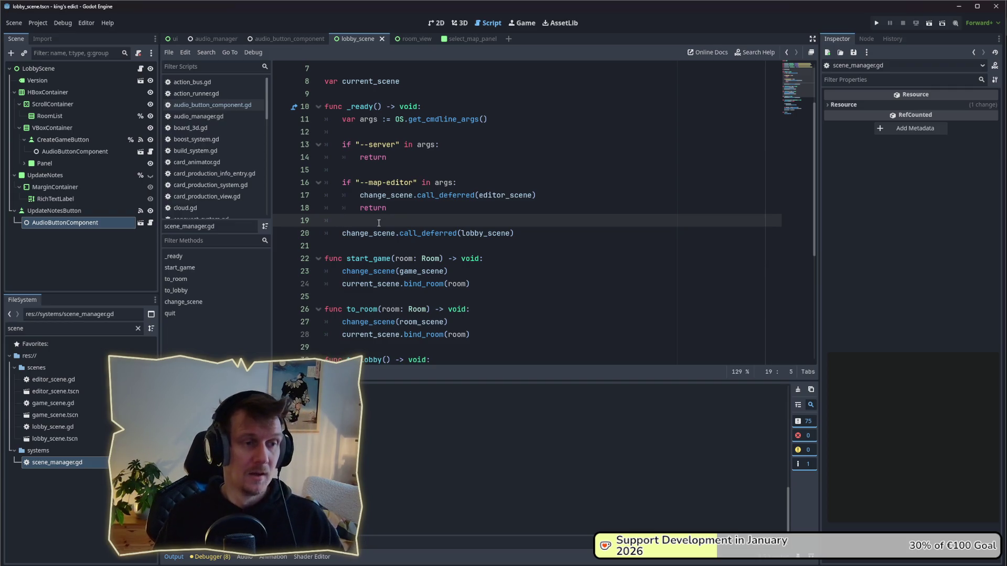
Replace lobby_scene with main_menu in line 20's deferred change_scene call and save the script
key("Return")
key("Return")
key("Up")
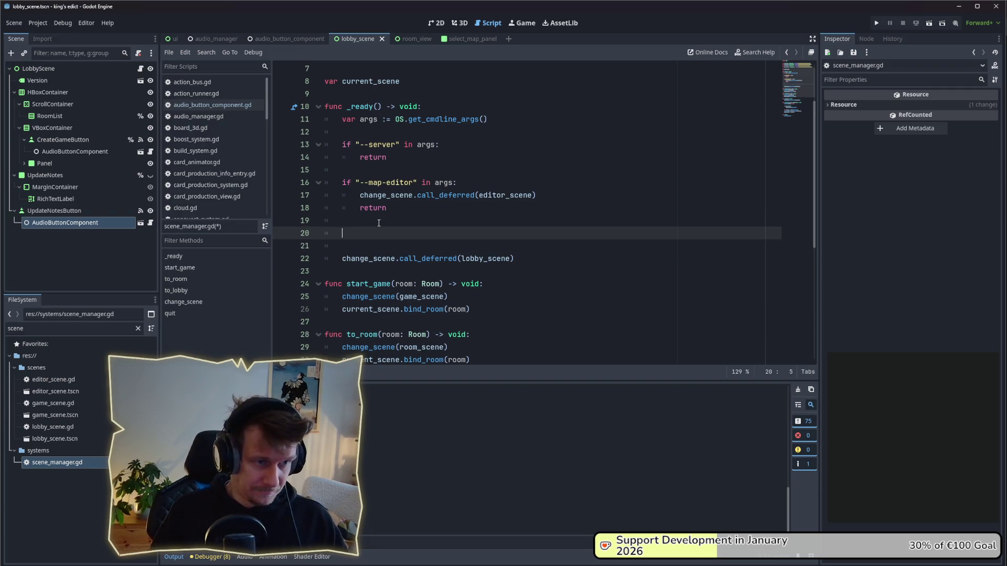
key("Delete")
key("Delete")
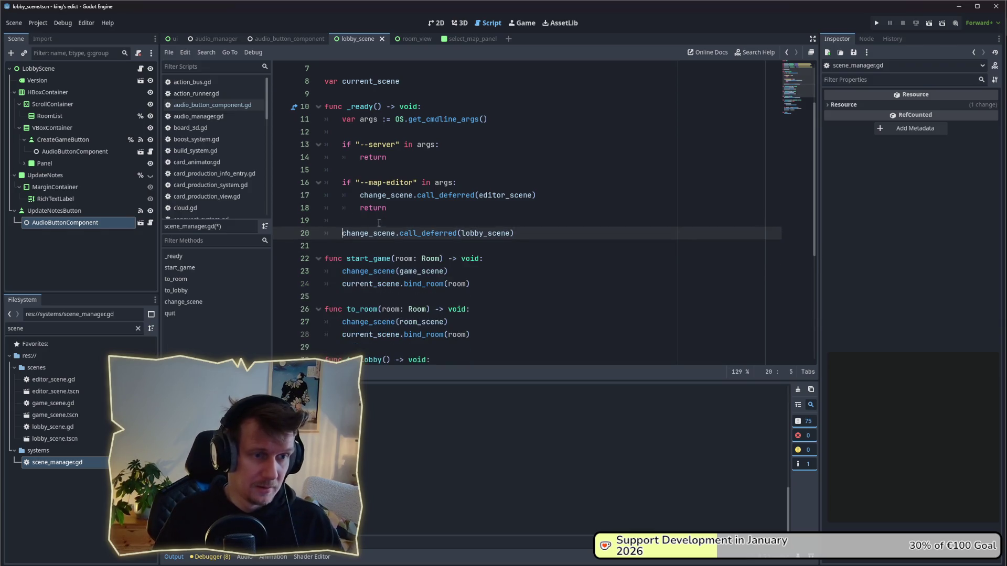
key("End")
key("Left")
key("ctrl+BackSpace")
type("main_menu")
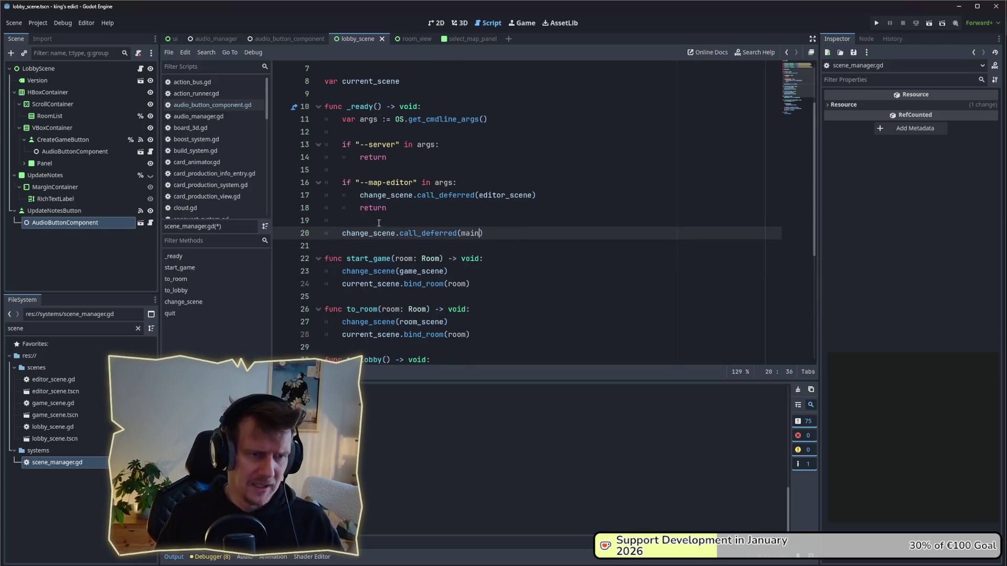
key("ctrl+s")
scroll(632, 160, "up", 2)
left_click(655, 135)
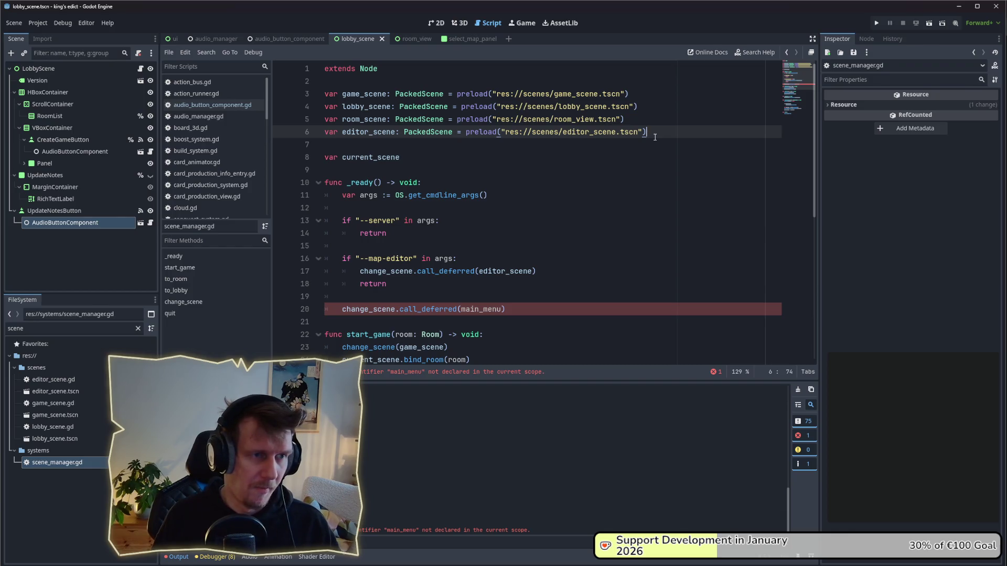
Add line 3 declaring var main_menu_scene: PackedScene = preload("res:")
key("Up")
key("Up")
key("Up")
key("Return")
type("var main")
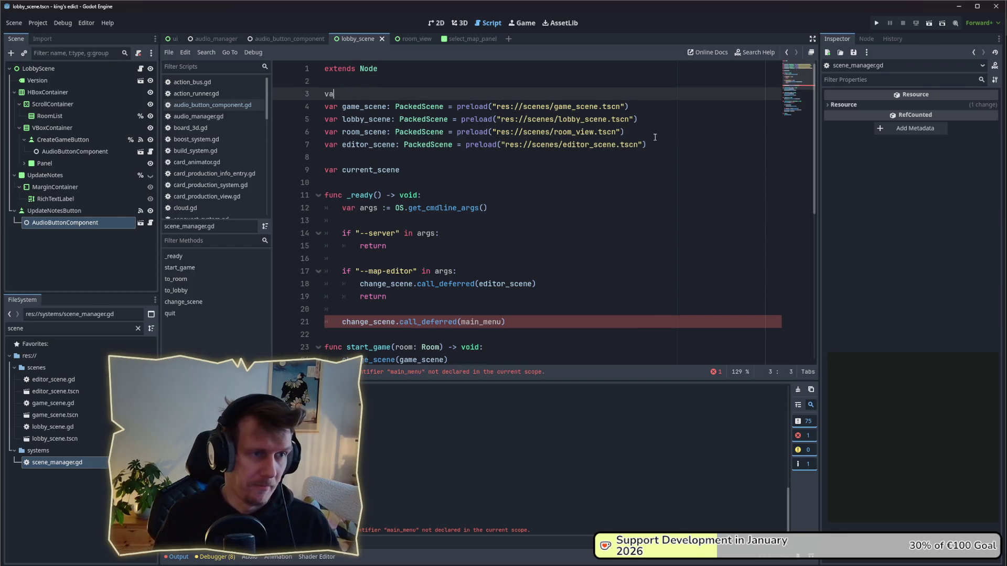
type("_")
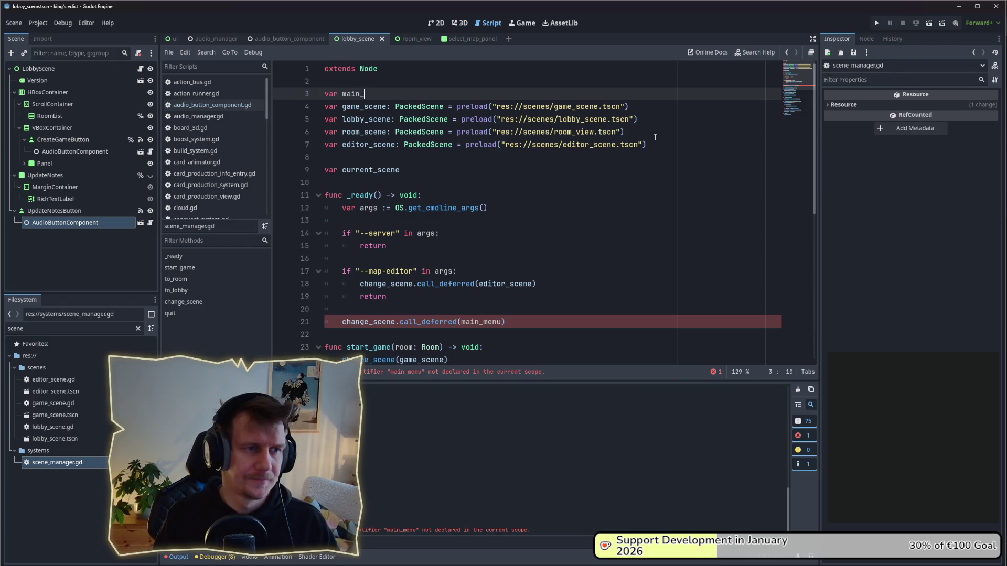
type("men")
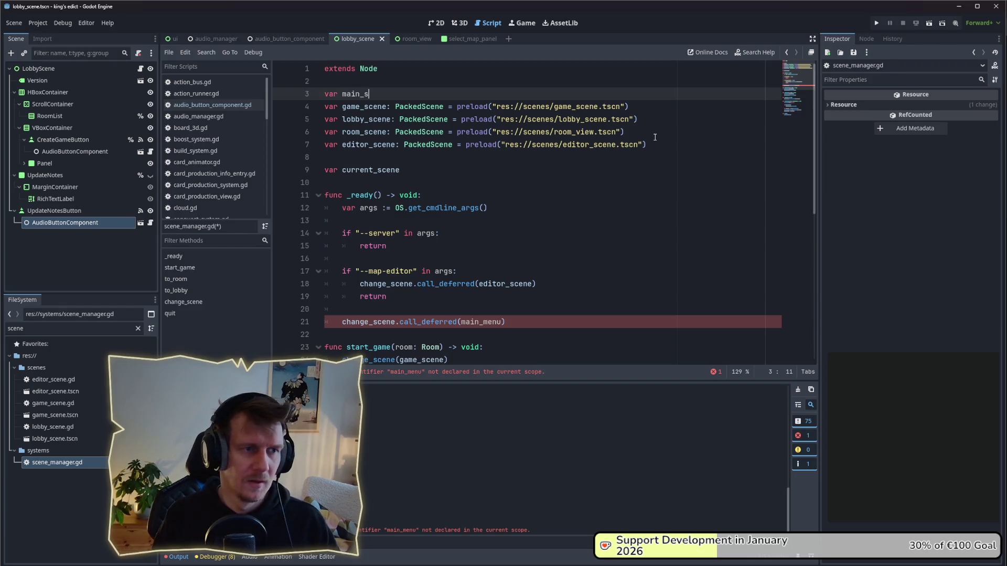
key("BackSpace")
key("BackSpace")
key("BackSpace")
type("menu_scene")
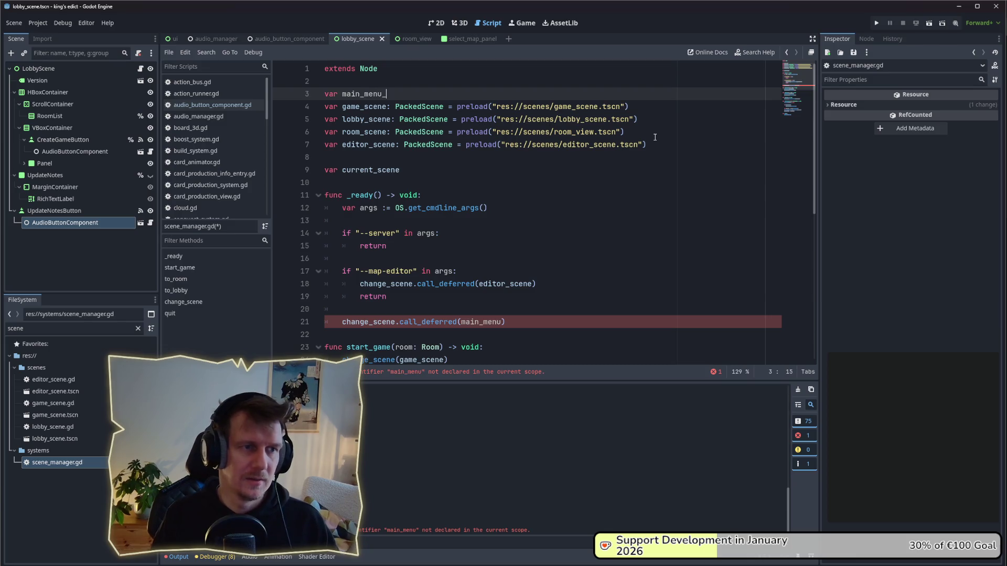
type(": Packe")
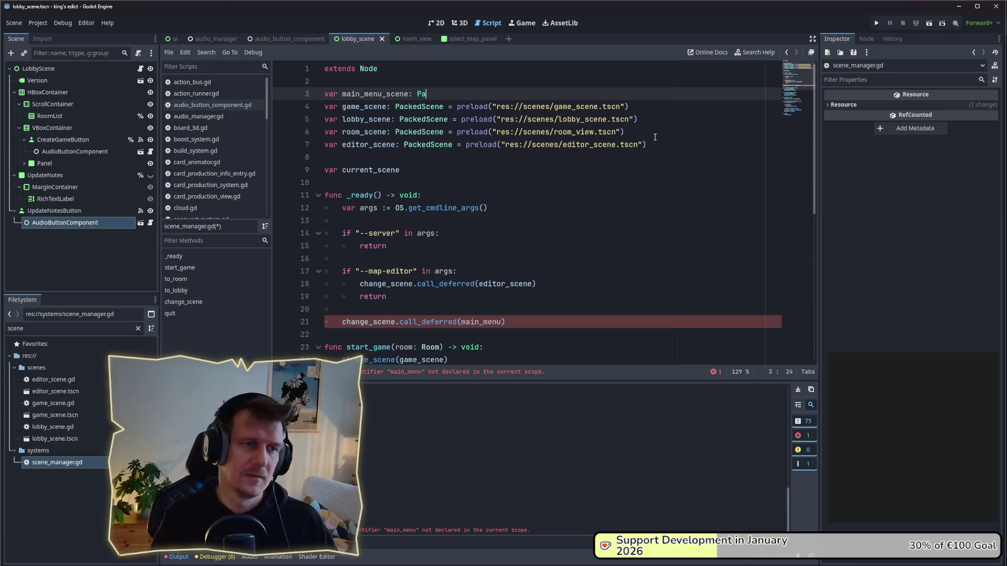
type("dScene = ")
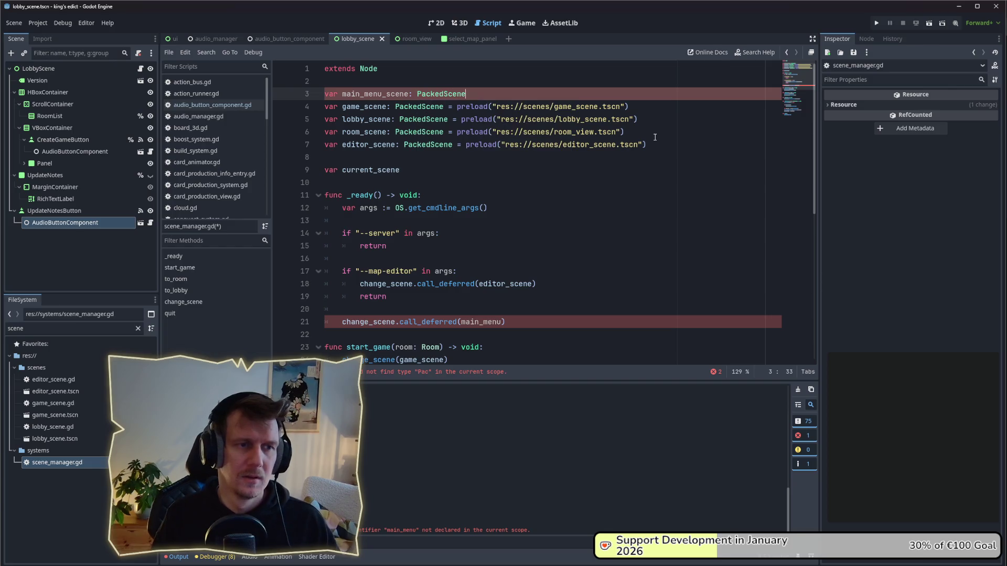
type("prelioa")
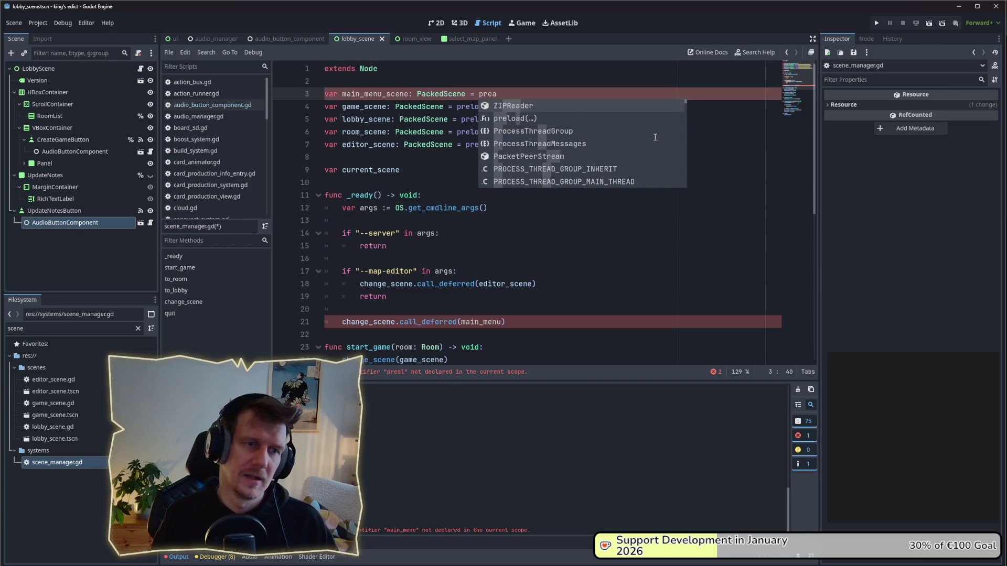
key("BackSpace")
key("BackSpace")
key("BackSpace")
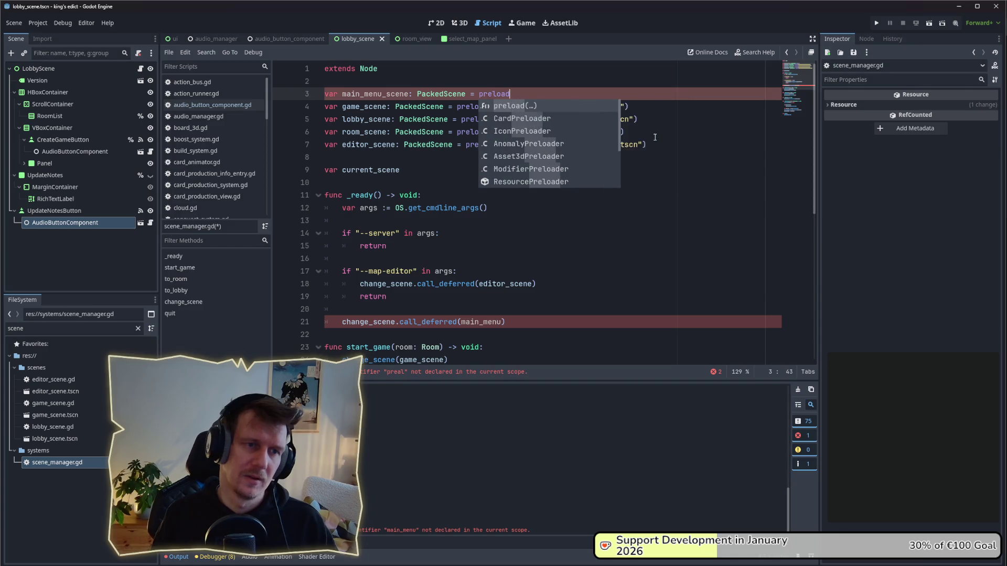
key("Return")
key("Escape")
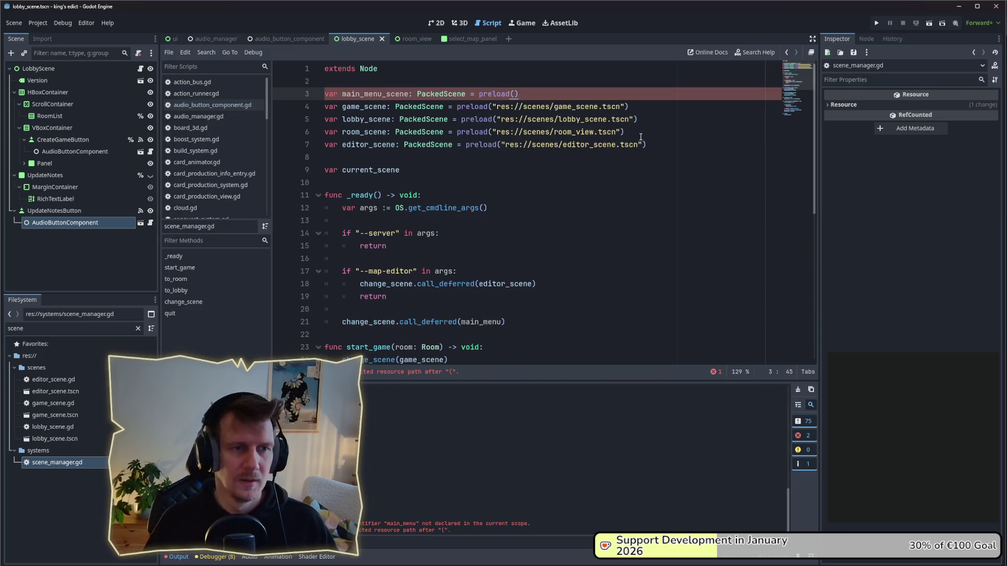
type("\"res")
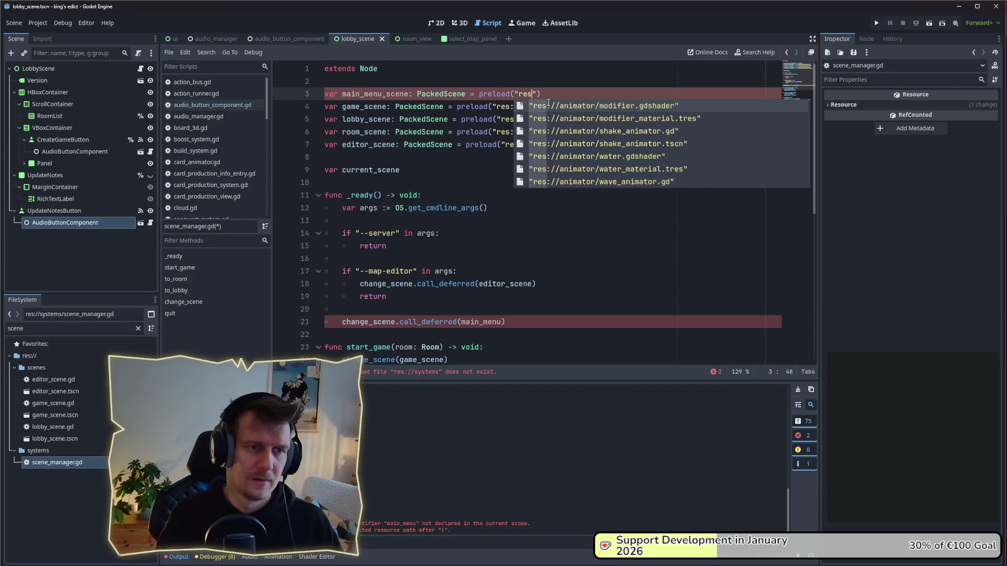
type(":")
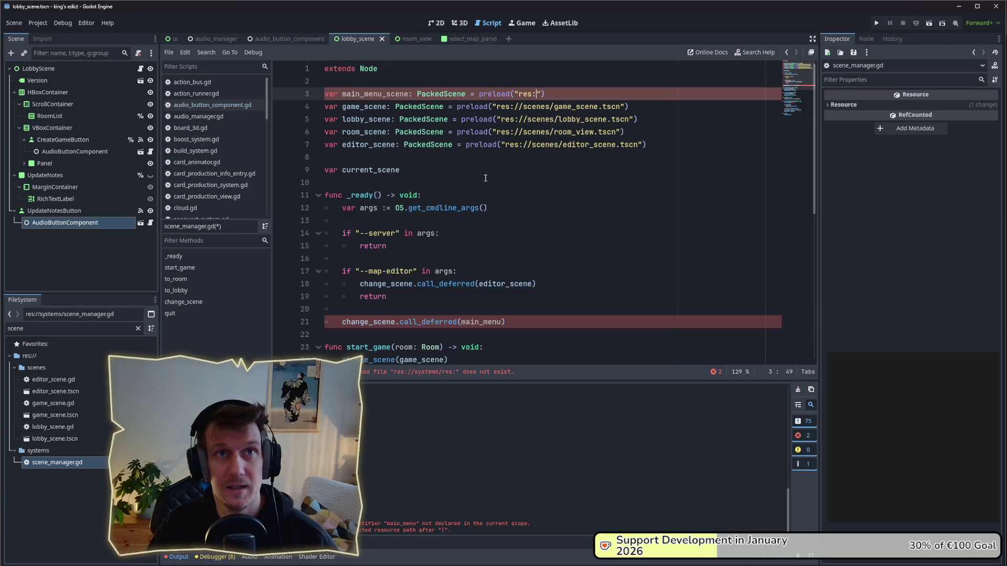
Open audio_button_component.gd and inspect the pressed and mouse_entered connections in _ready
left_click(150, 223)
left_click_drag(582, 132, 316, 126)
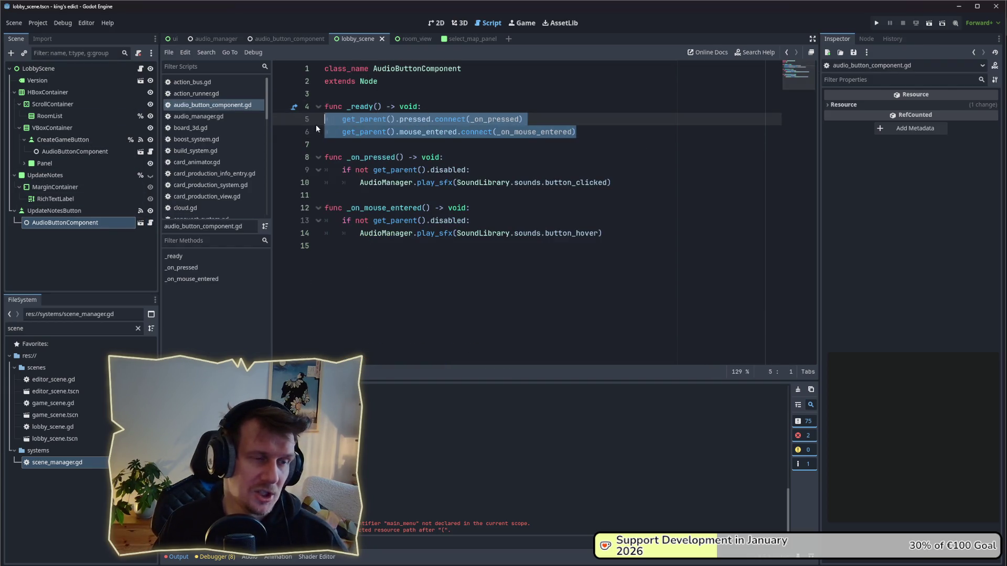
left_click(444, 110)
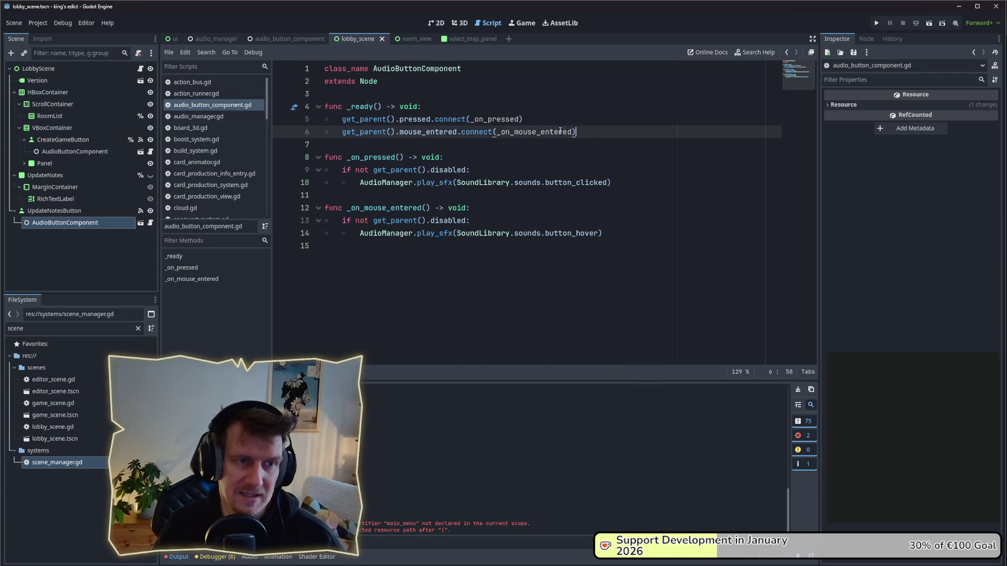
left_click_drag(577, 133, 304, 124)
left_click(454, 109)
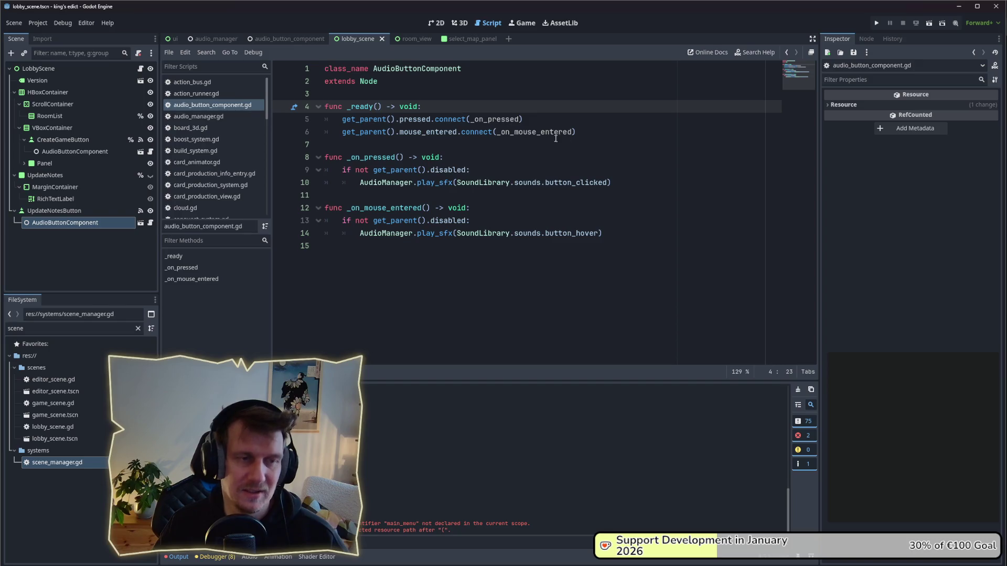
left_click(387, 121)
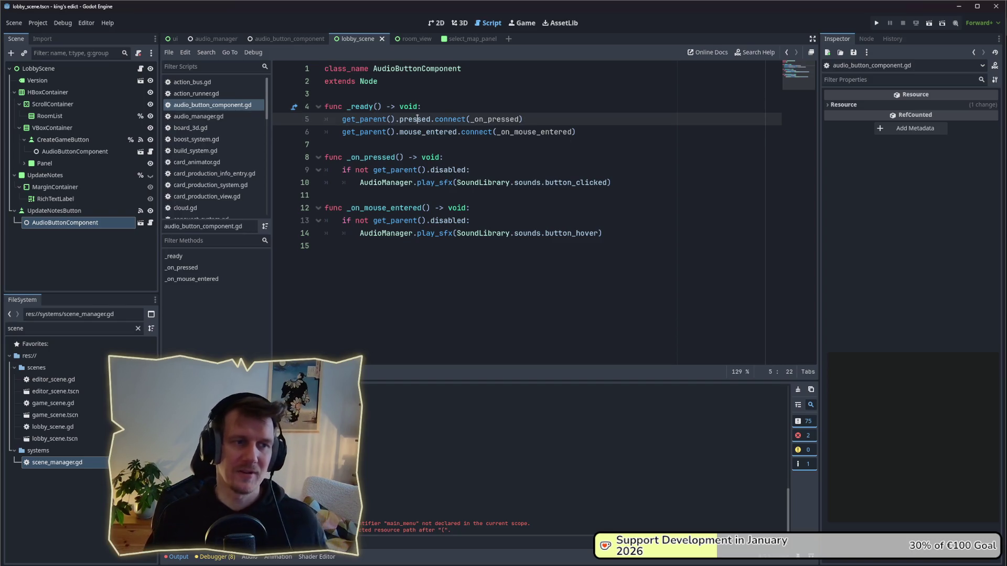
left_click(452, 106)
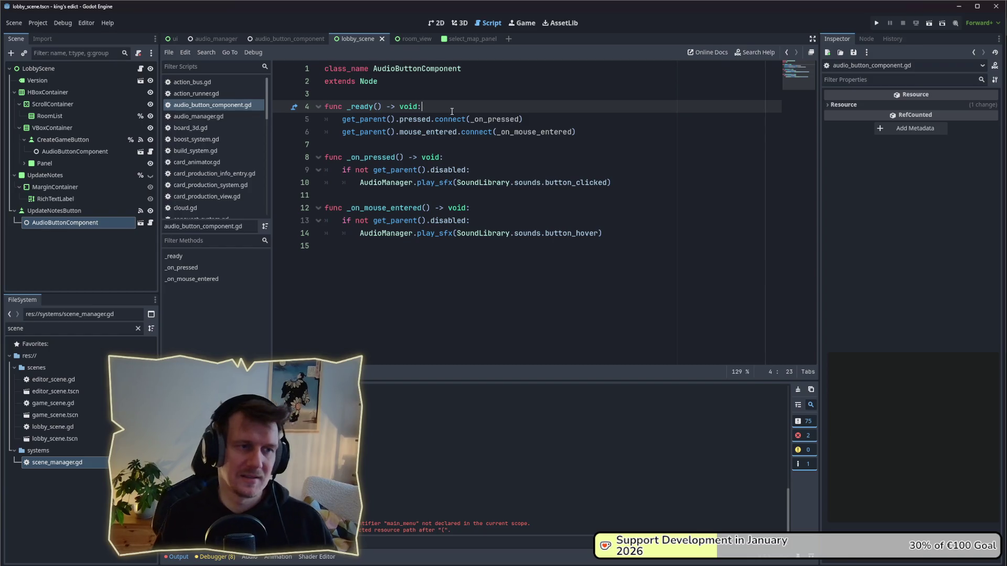
Add an if not "pressed" in get_parent() guard at the start of _ready
key("Return")
type("if ")
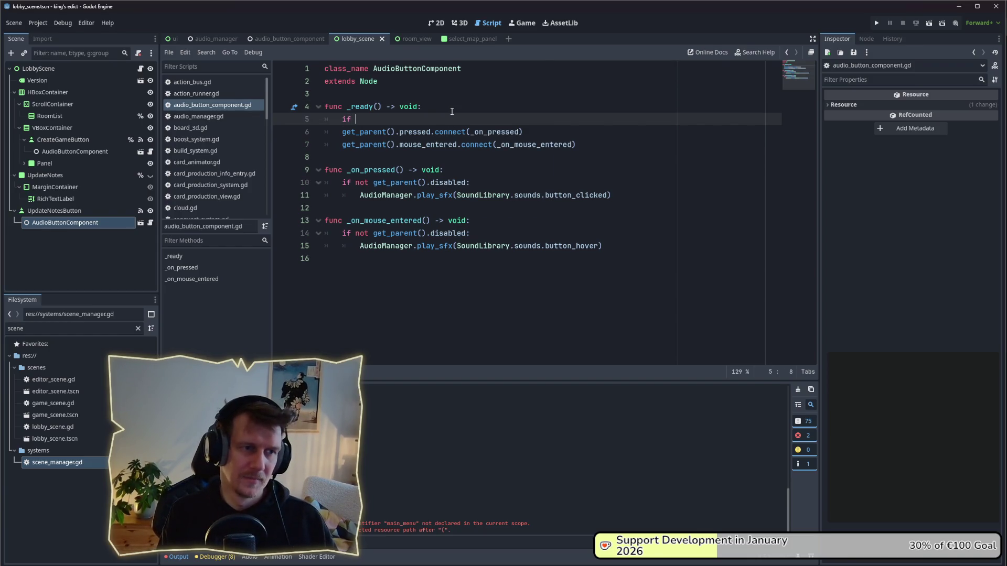
type("get_parent")
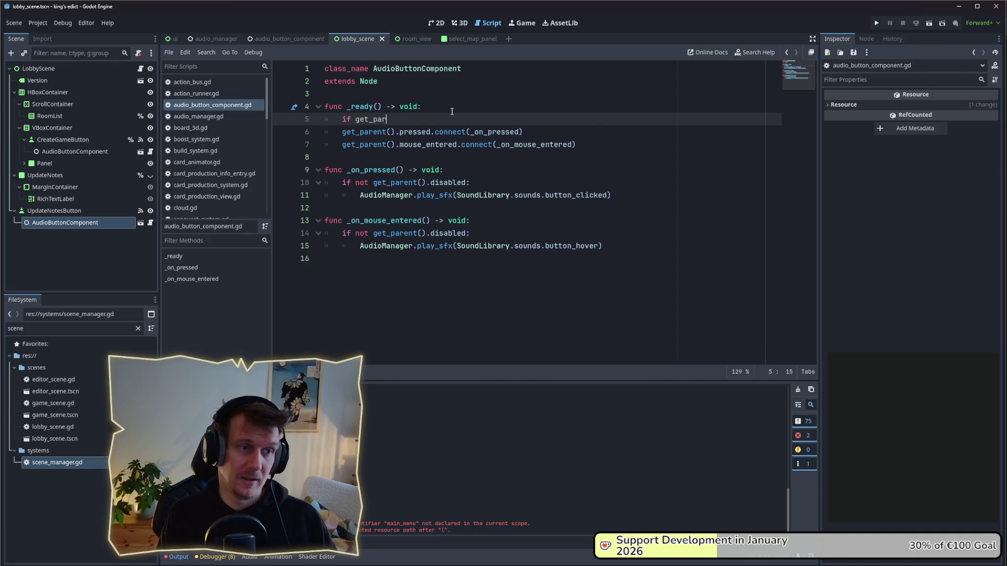
type(".has")
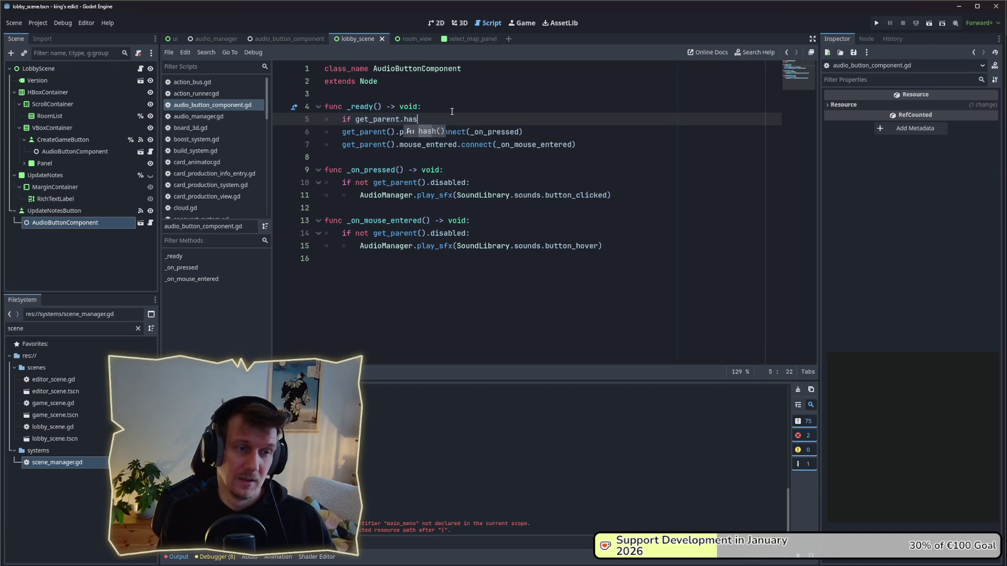
key("BackSpace")
key("BackSpace")
key("BackSpace")
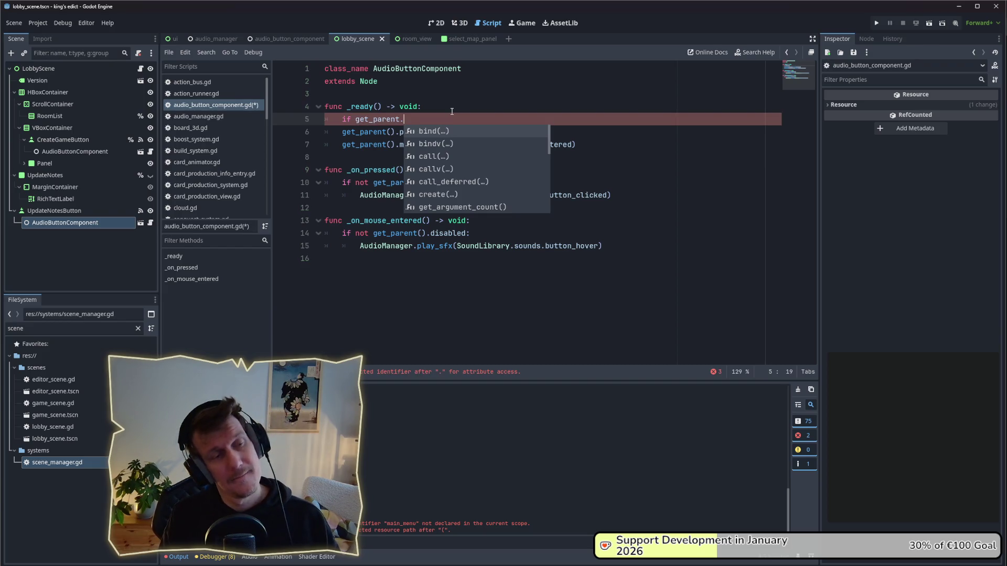
key("BackSpace")
key("ctrl+BackSpace")
type("\"pressed")
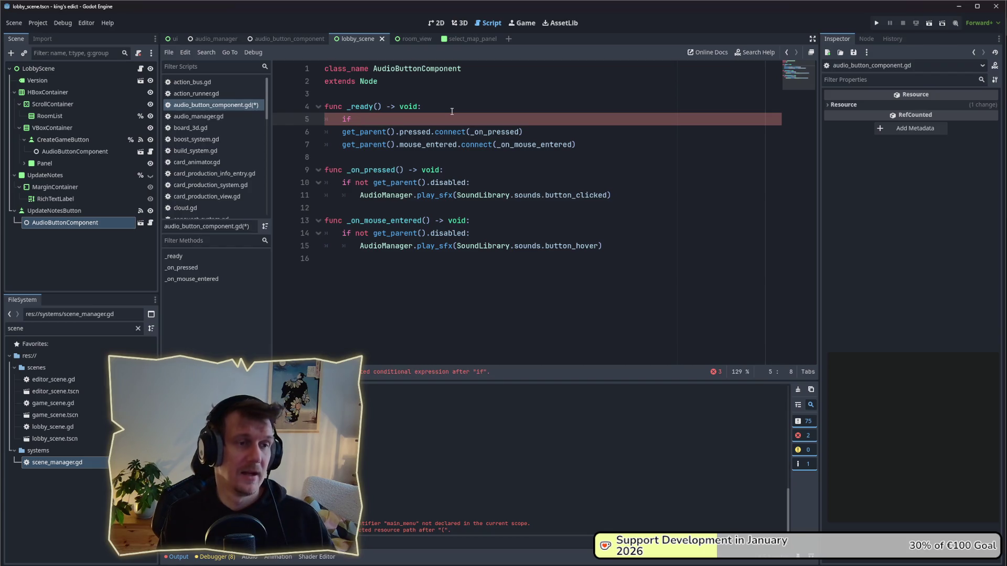
key("BackSpace")
type("\" in")
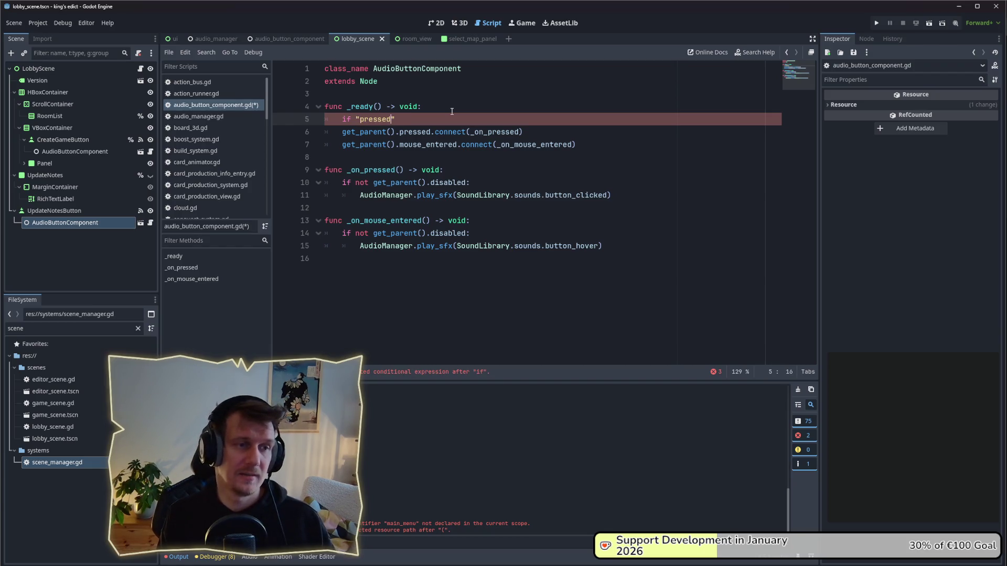
type(" get")
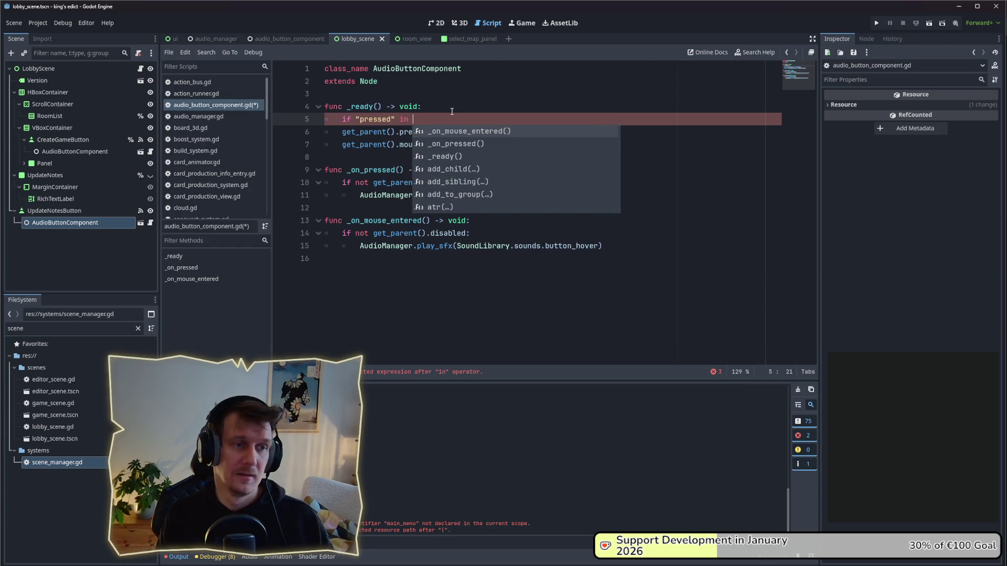
key("Down")
key("Down")
type("_pa")
key("Return")
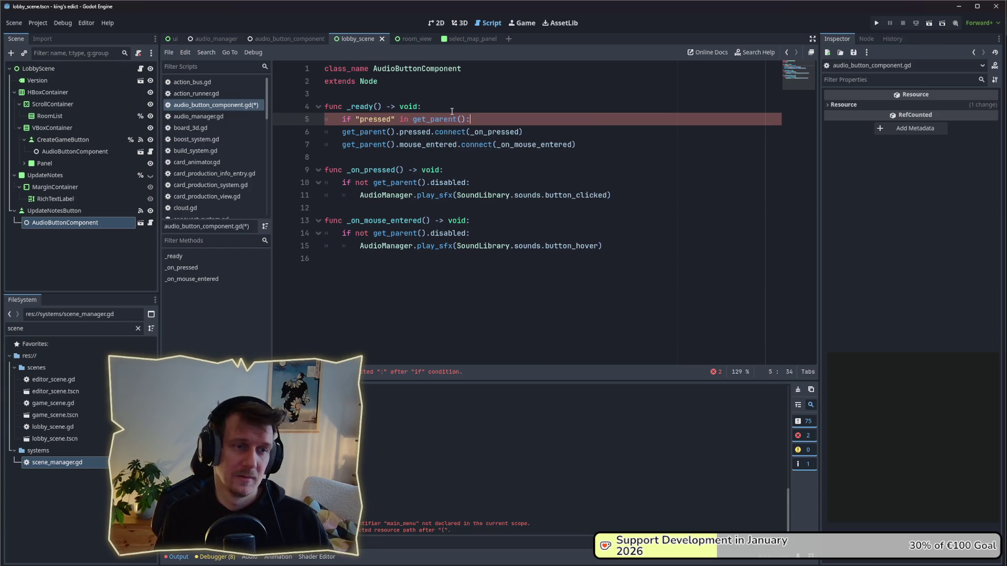
key("ctrl+Left")
key("ctrl+Left")
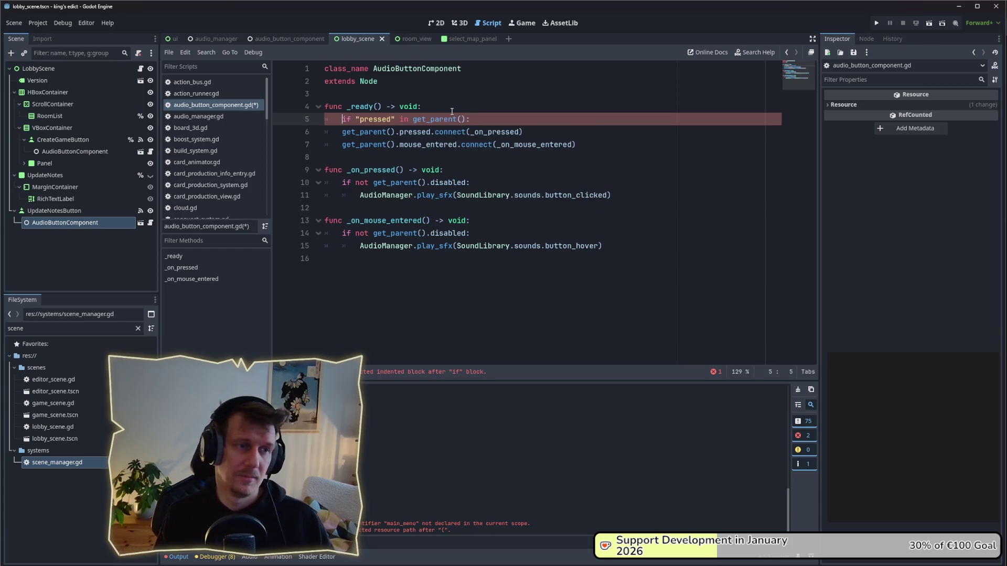
type("not")
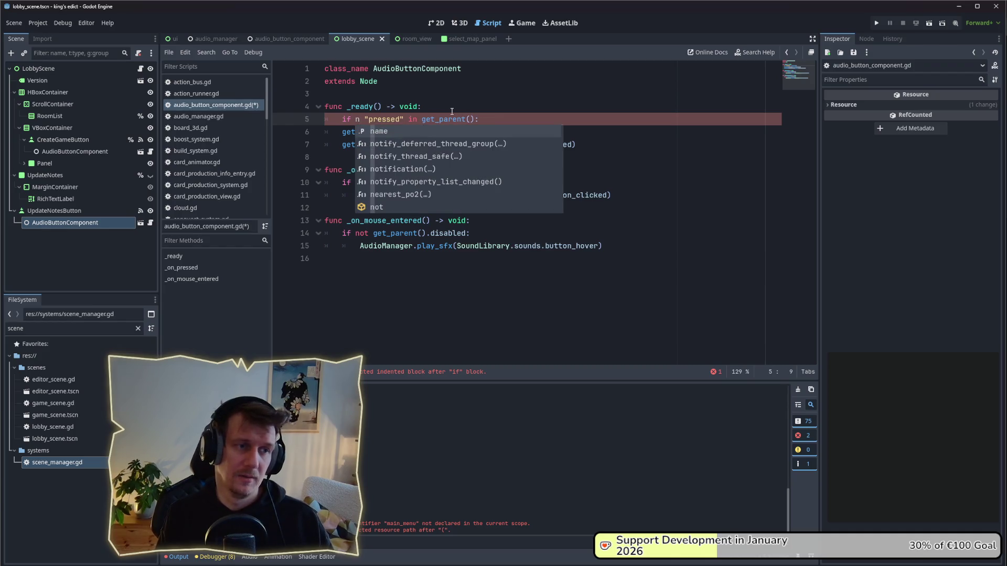
Make the guard call push_error("Wrong attachment") inside the if block
key("Right")
key("Right")
key("Right")
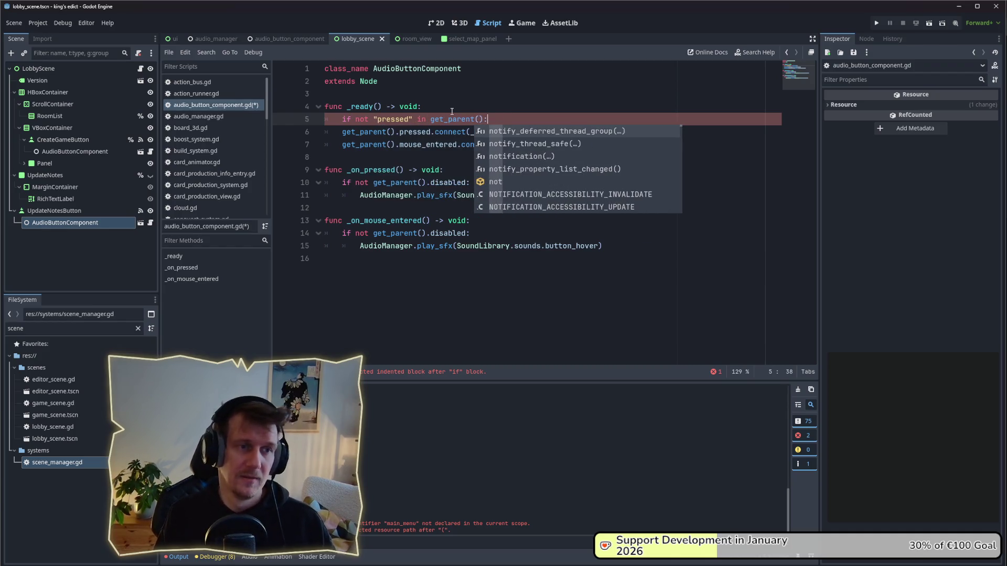
key("Return")
key("ctrl+z")
key("Return")
type("push")
key("Return")
type("\"")
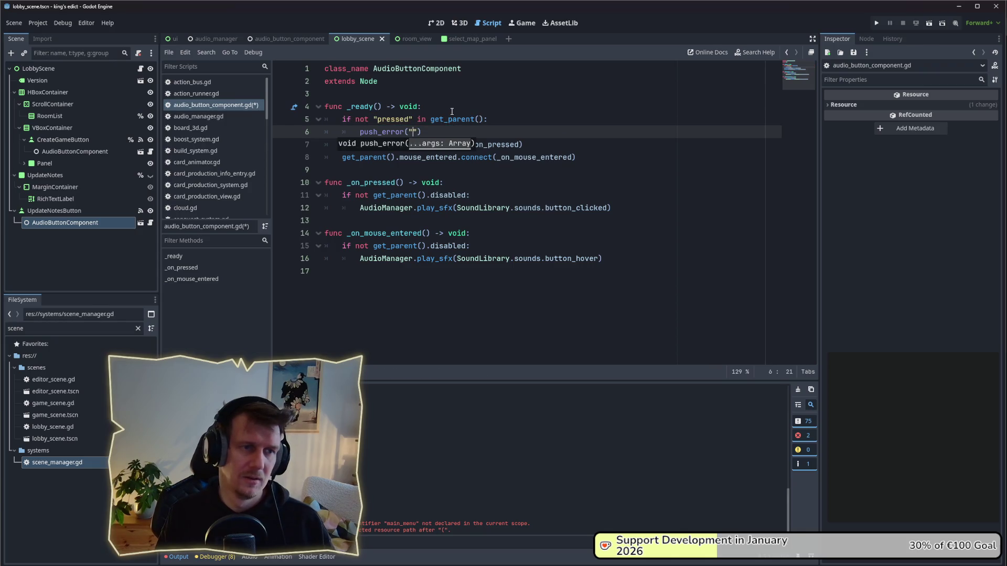
type("Wrong conf")
key("BackSpace")
key("BackSpace")
key("BackSpace")
type("attachment\")")
Delete the whole guard block, leaving only the two signal connections in _ready
key("shift+Home")
key("shift+Up")
key("shift+Home")
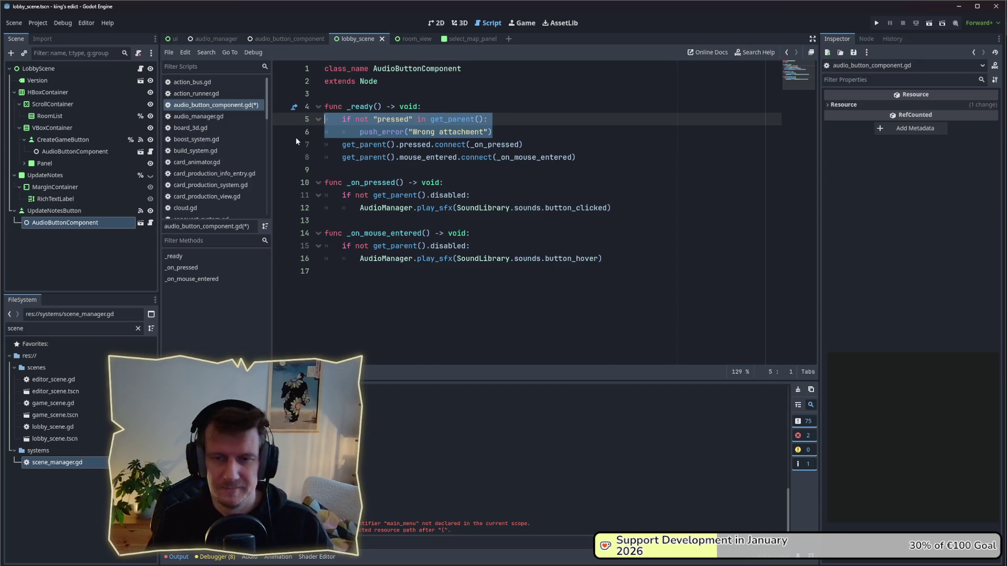
key("BackSpace")
key("BackSpace")
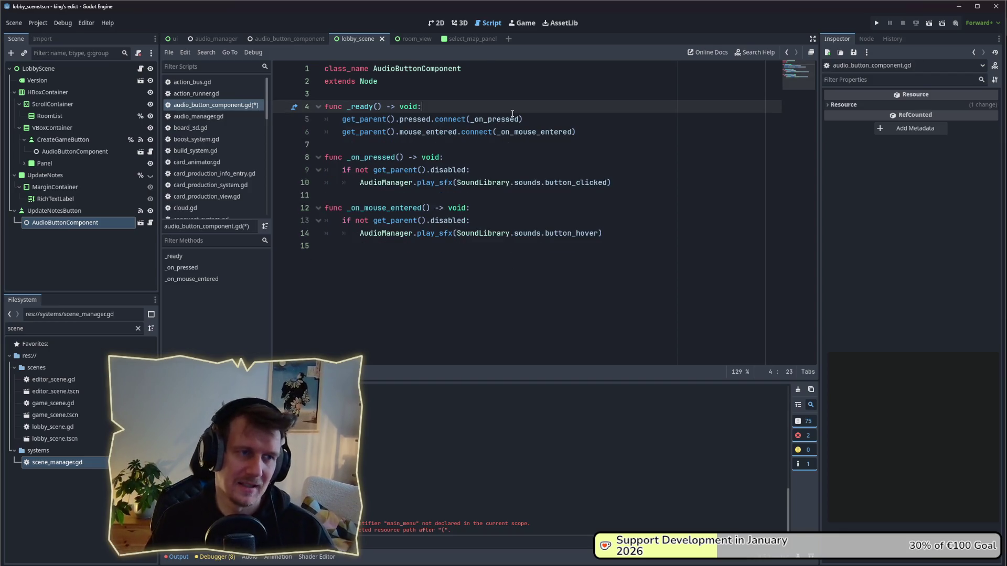
Save the audio_button_component.gd script
key("ctrl+s")
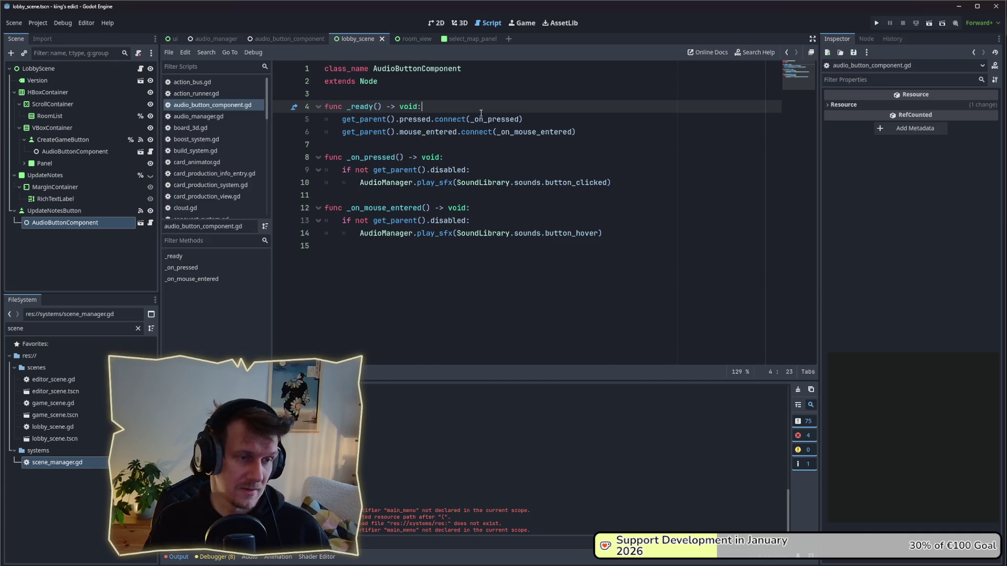
left_click(549, 121)
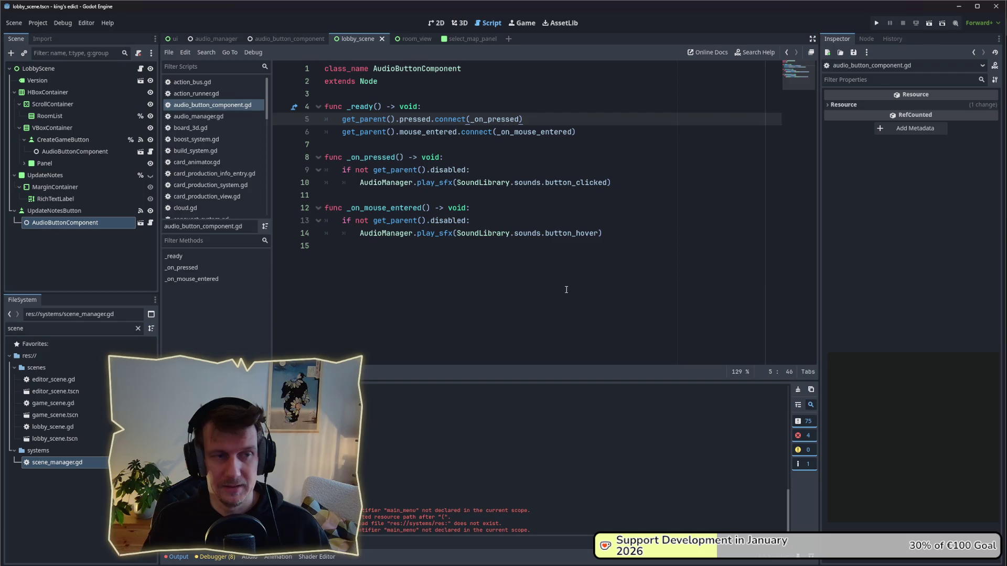
left_click(487, 144)
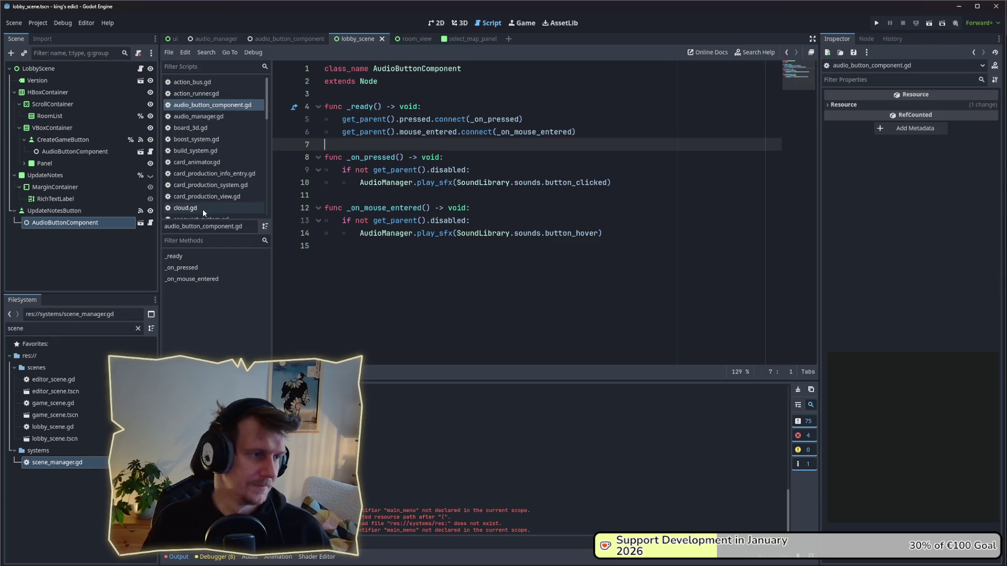
Open scene_manager.gd from the FileSystem dock at line 20
left_click(492, 23)
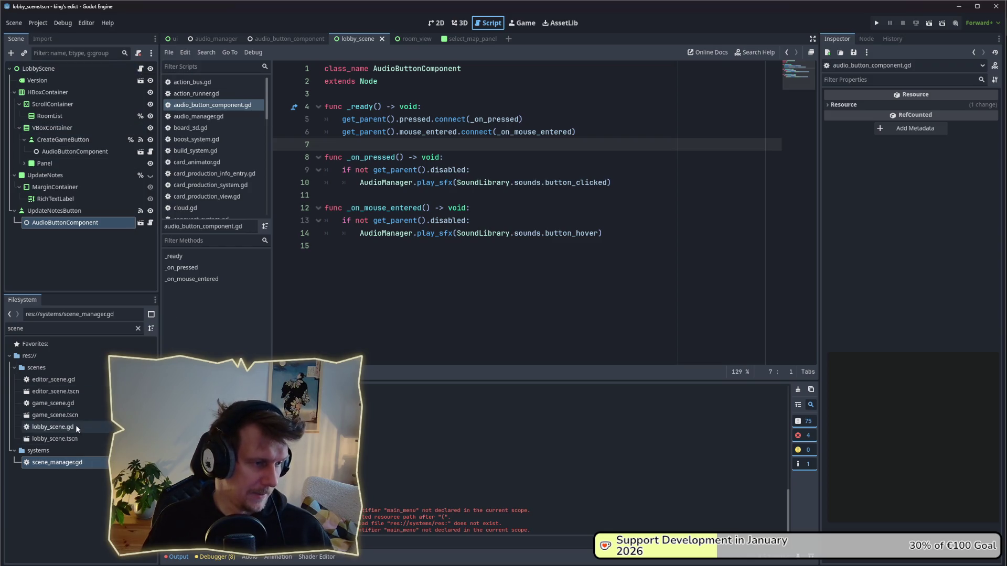
double_click(84, 461)
left_click(367, 309)
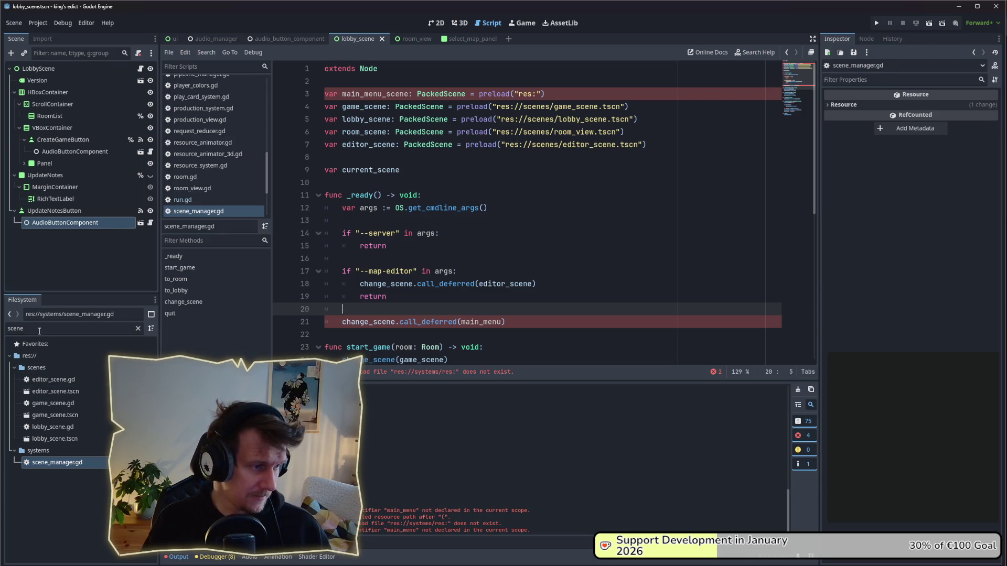
Create a new User Interface scene named main_menu in the scenes folder
double_click(16, 328)
type("lob")
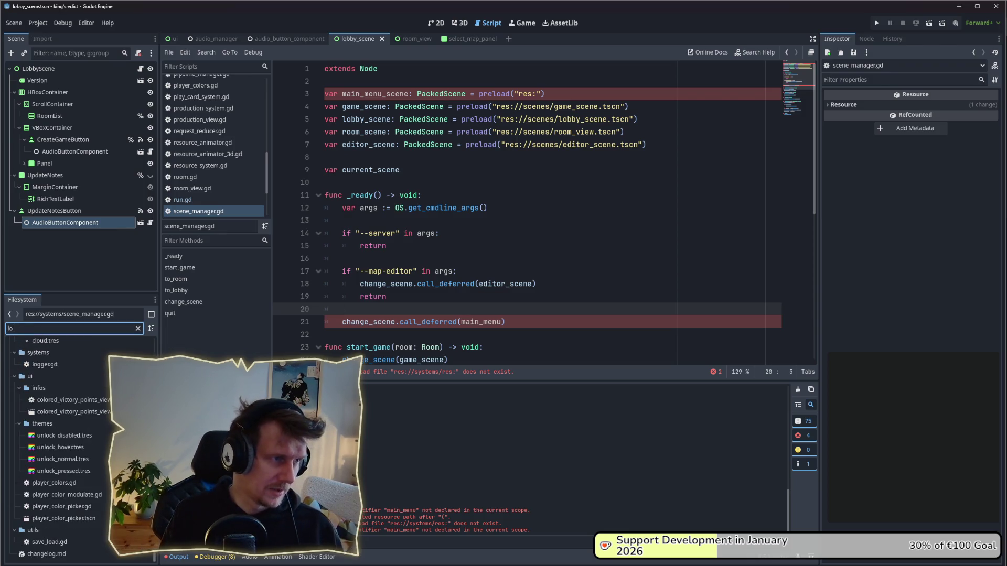
type("by")
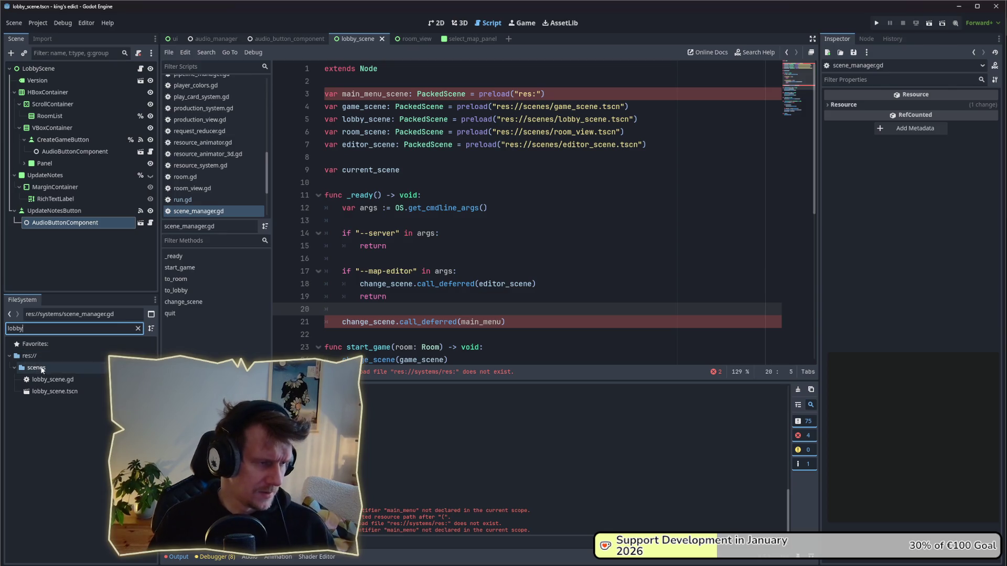
right_click(42, 368)
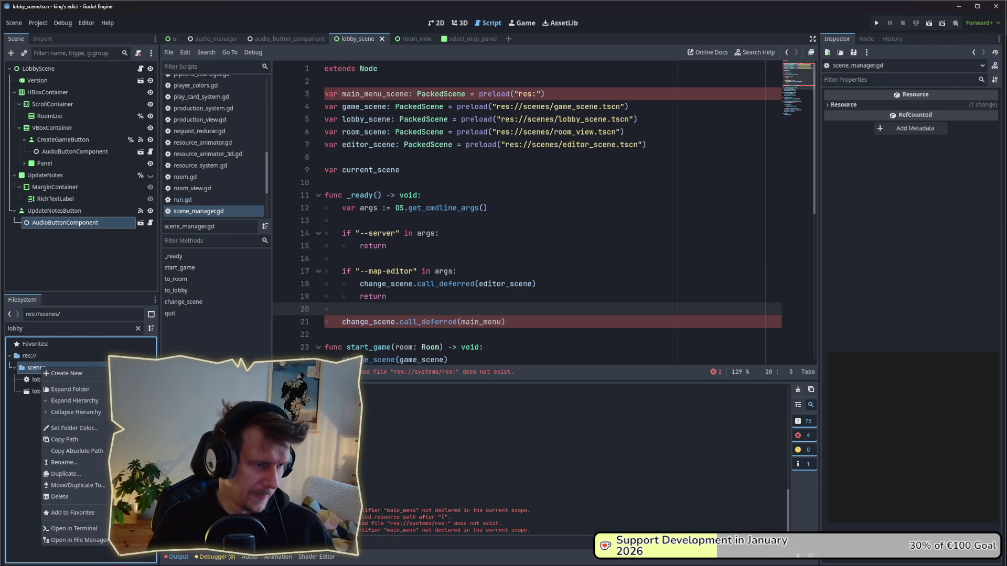
left_click(137, 384)
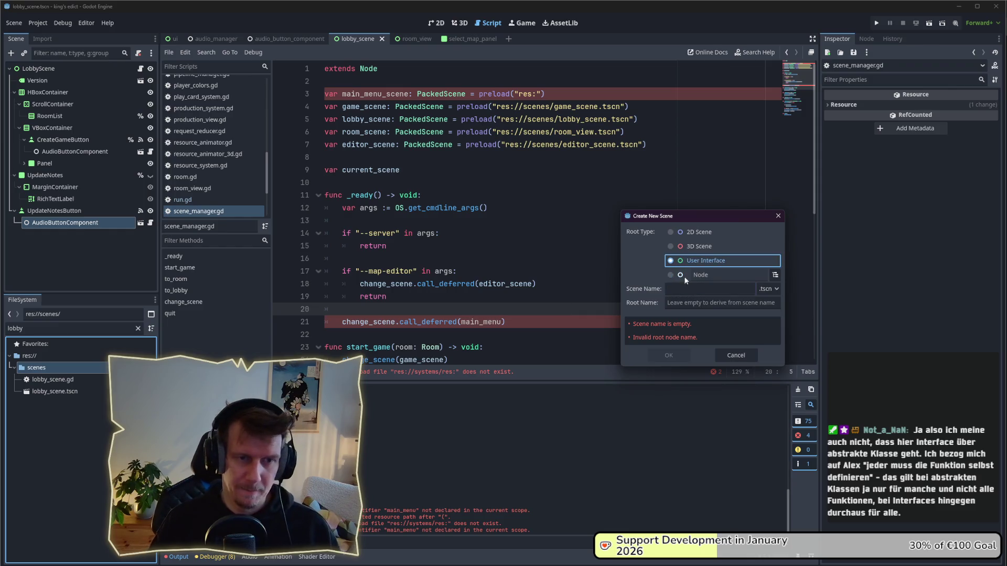
type("main_menu")
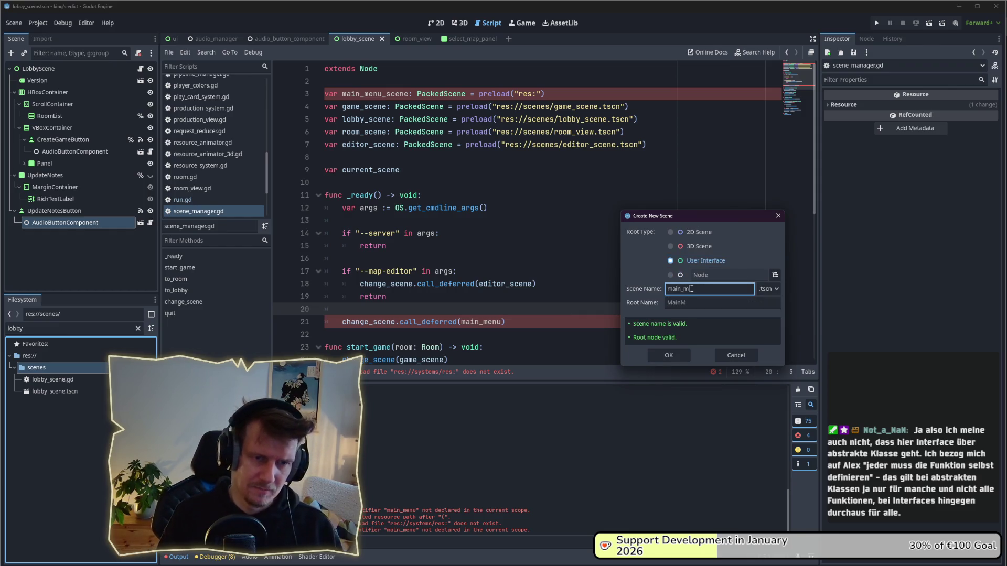
key("Return")
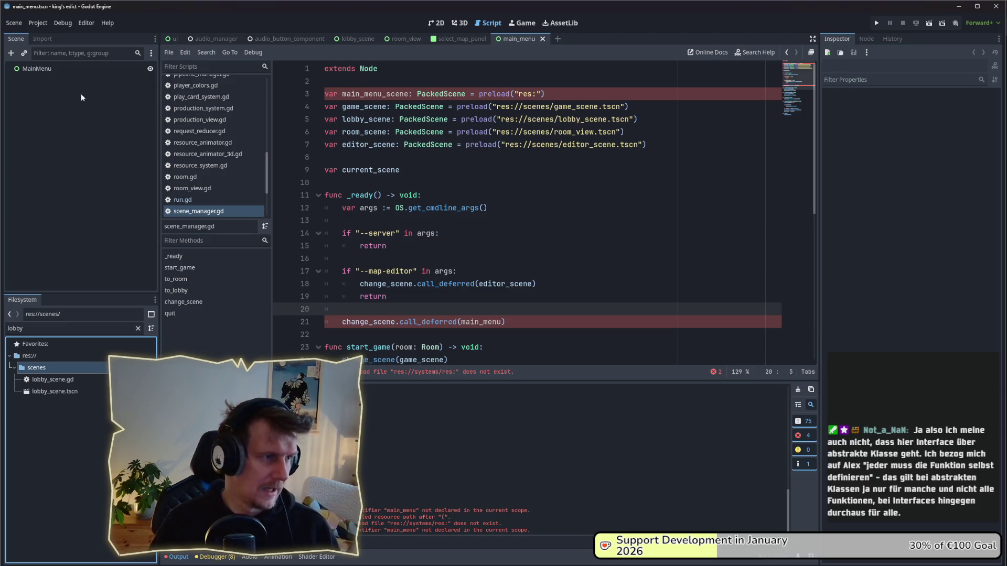
Rename the root node to MainMenuScene and clear the FileSystem filter
double_click(70, 68)
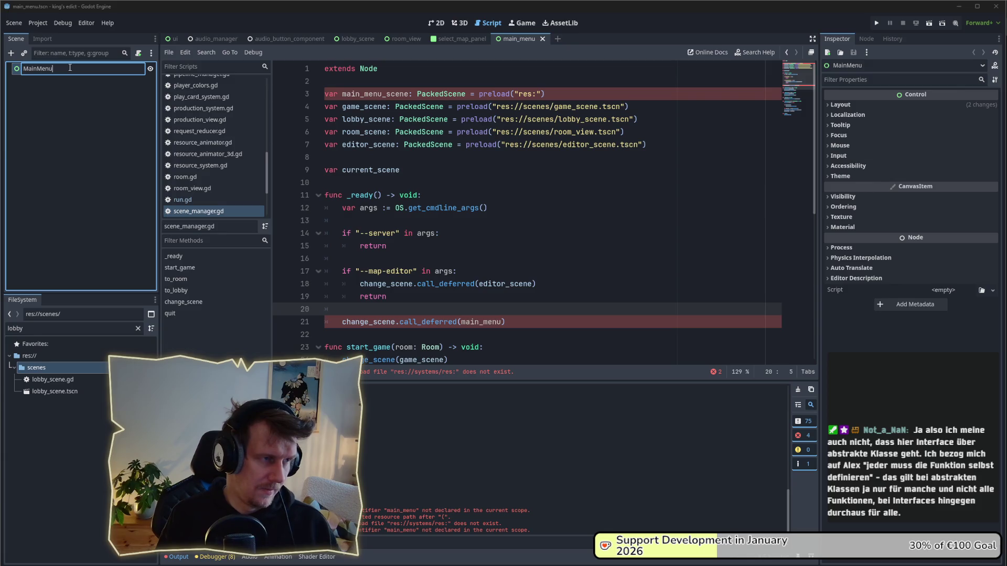
type("Scene")
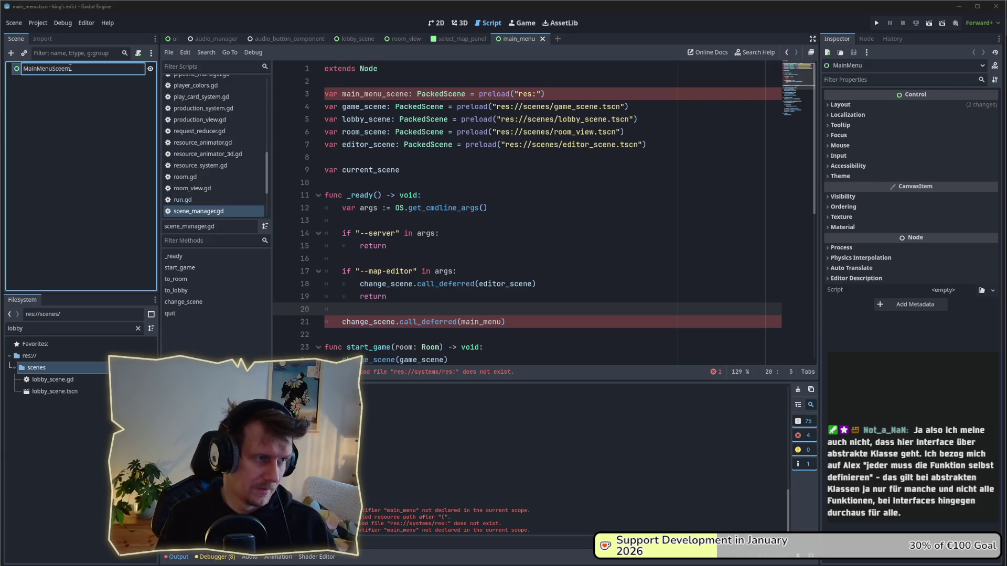
key("Return")
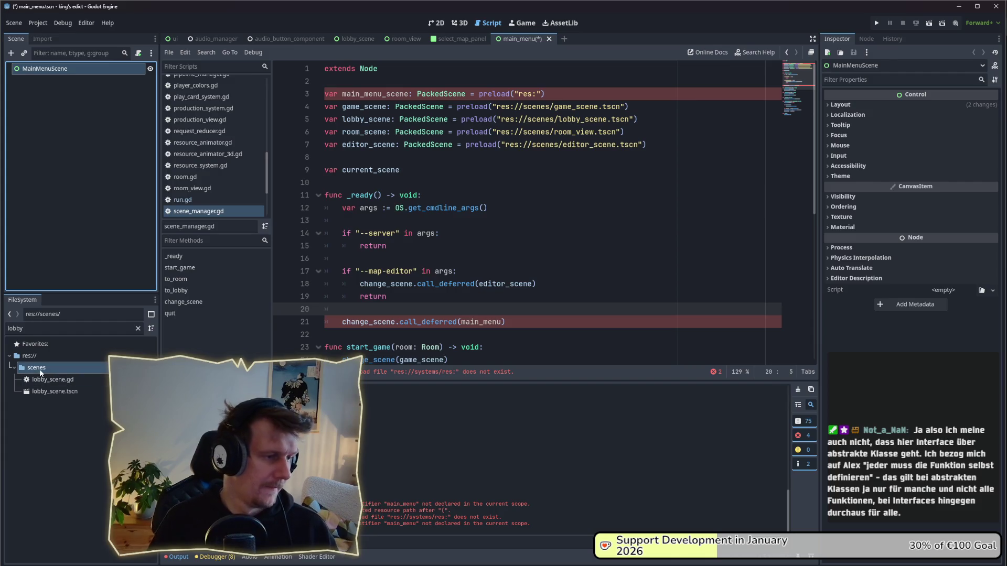
left_click(25, 328)
key("ctrl+a")
key("BackSpace")
scroll(42, 418, "down", 5)
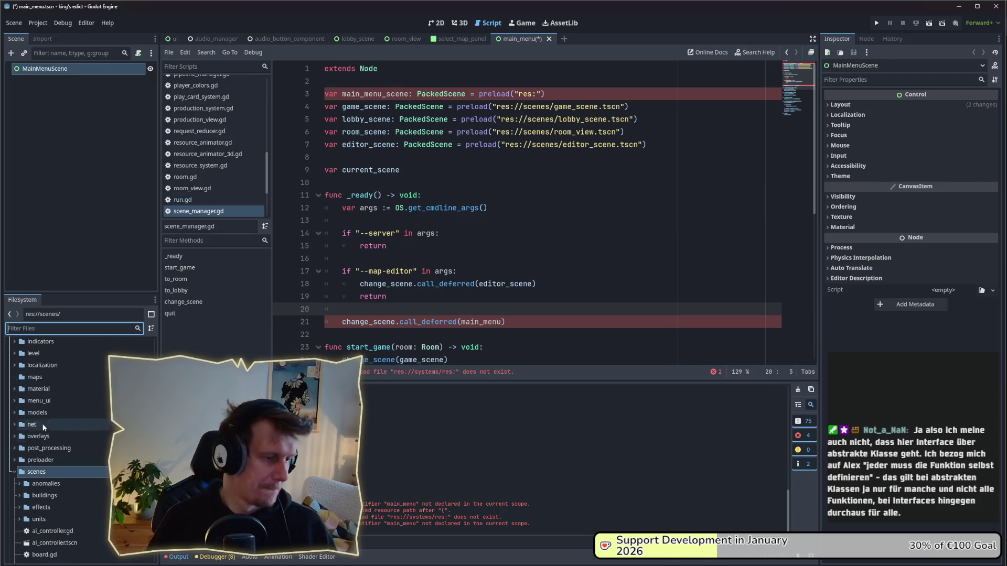
scroll(30, 455, "down", 3)
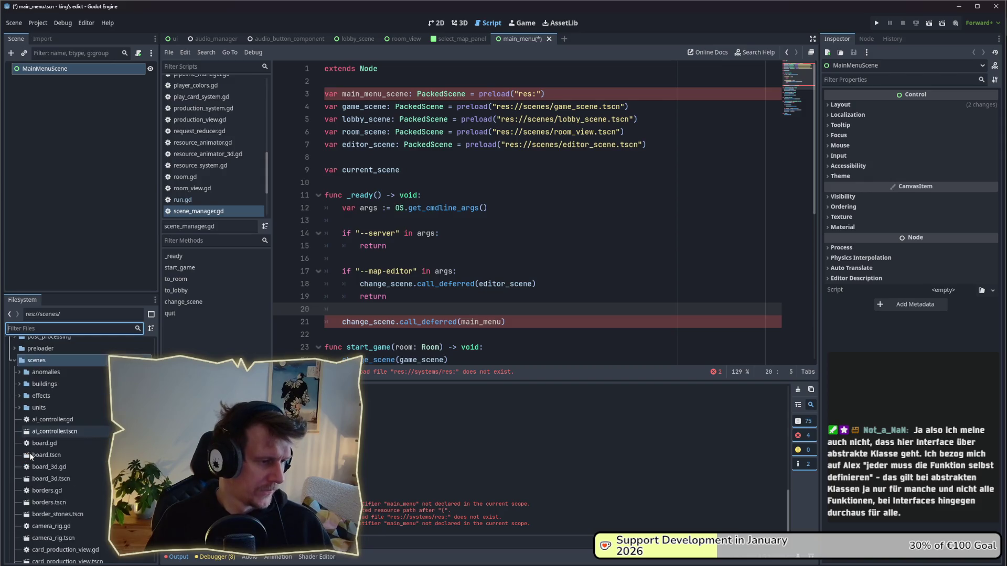
scroll(30, 388, "down", 7)
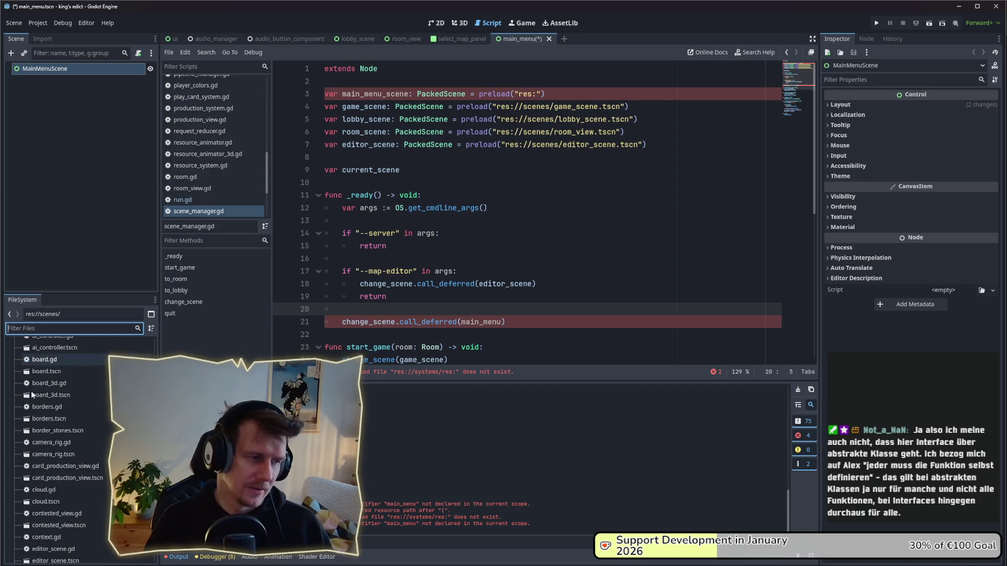
scroll(32, 394, "down", 15)
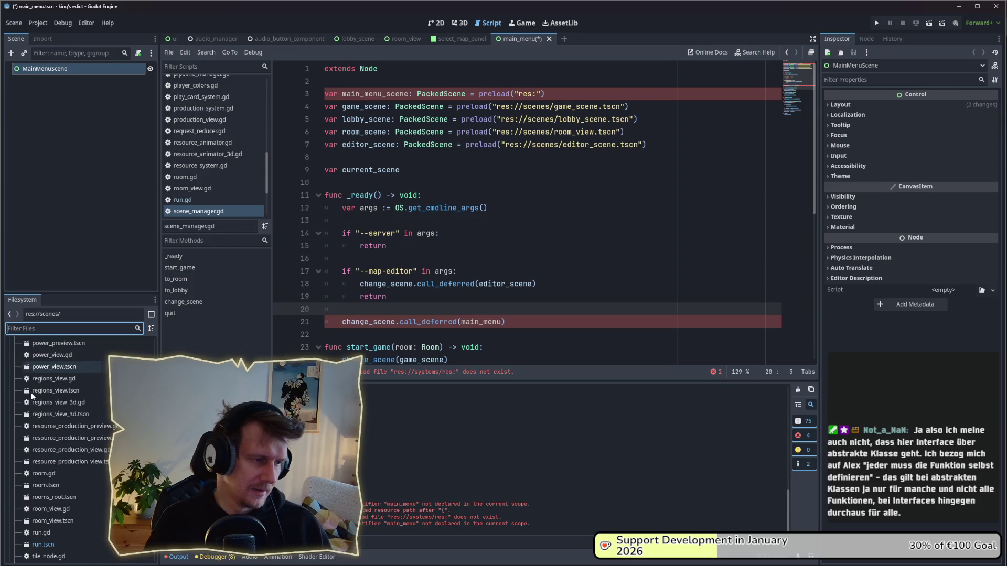
scroll(63, 452, "up", 7)
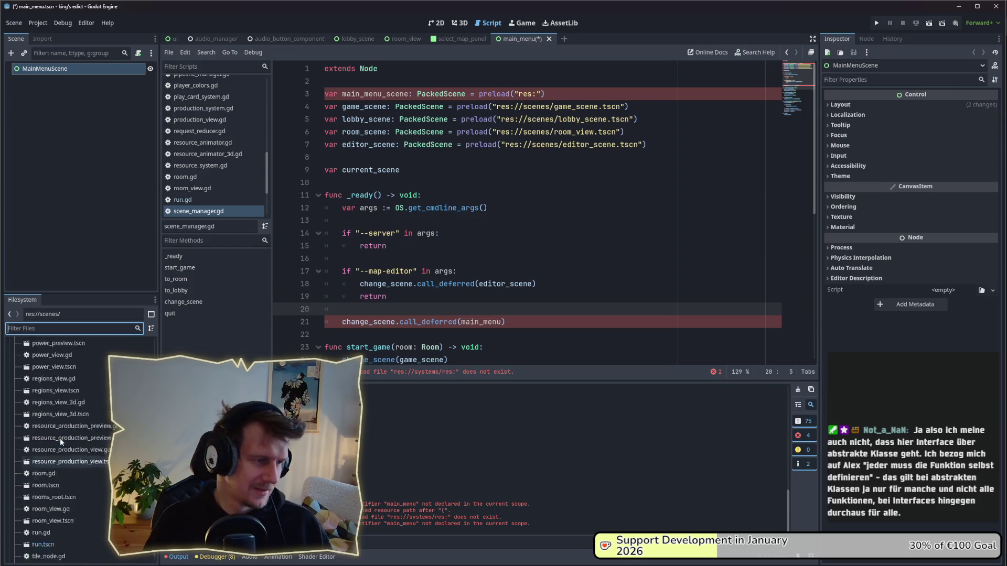
scroll(61, 442, "up", 8)
scroll(60, 442, "down", 10)
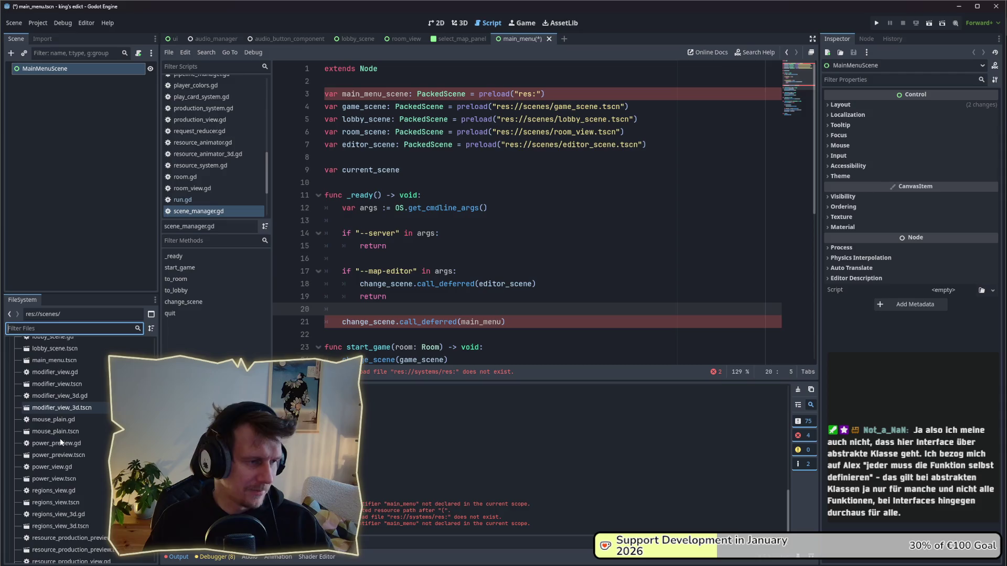
scroll(60, 442, "down", 3)
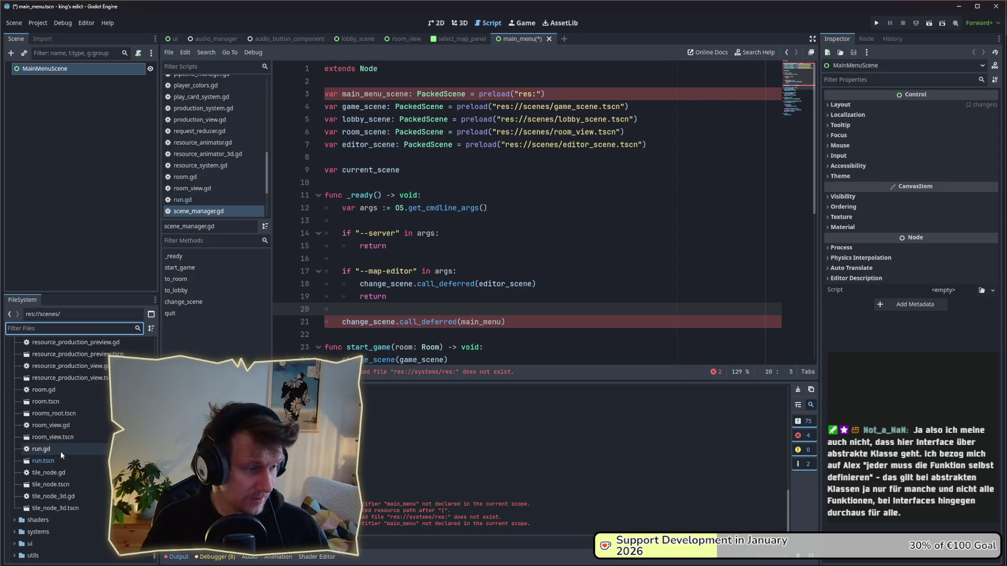
scroll(58, 436, "up", 4)
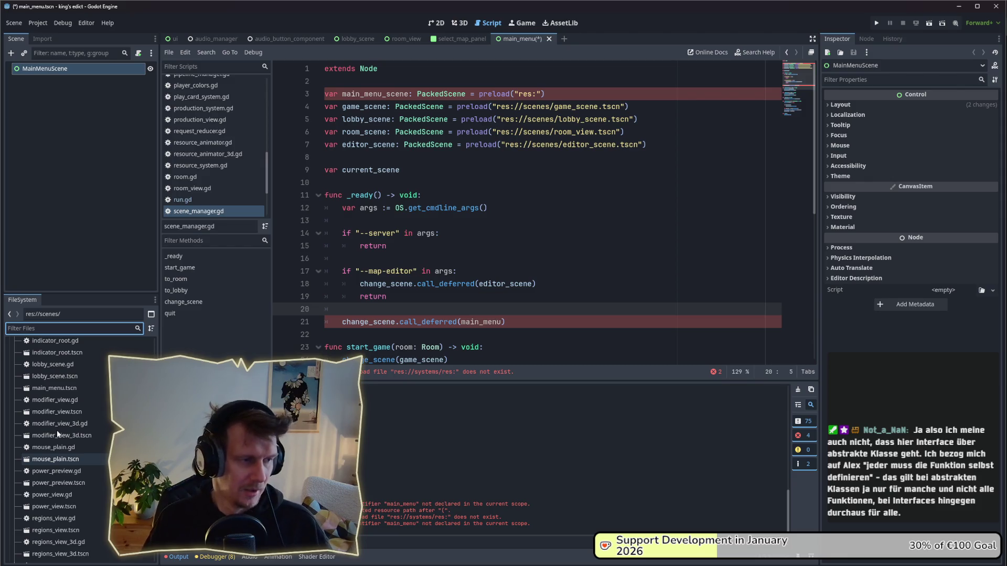
Rename main_menu.tscn to main_menu_scene.tscn in the scenes folder
left_click(54, 389)
key("F2")
key("Right")
type("_scene")
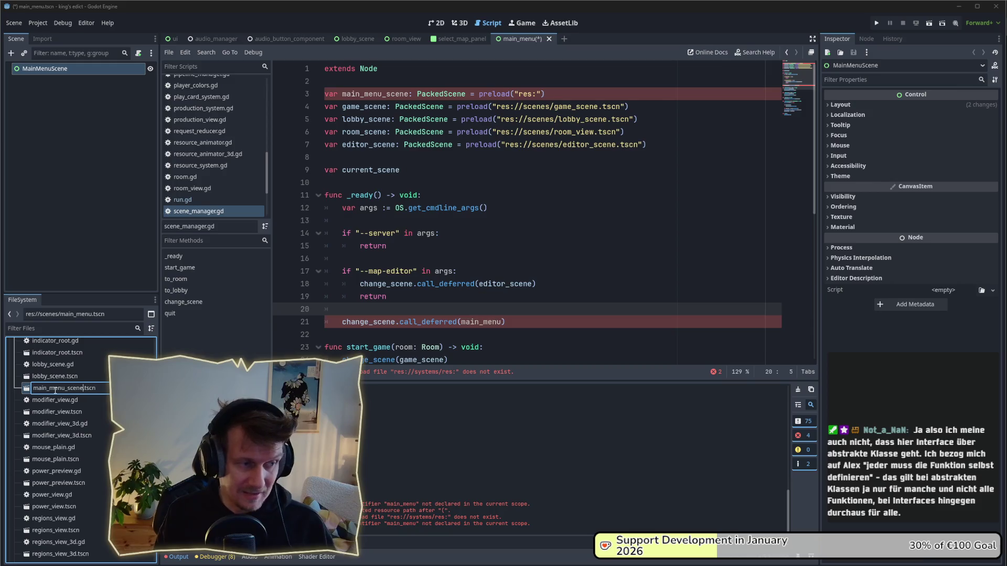
key("Return")
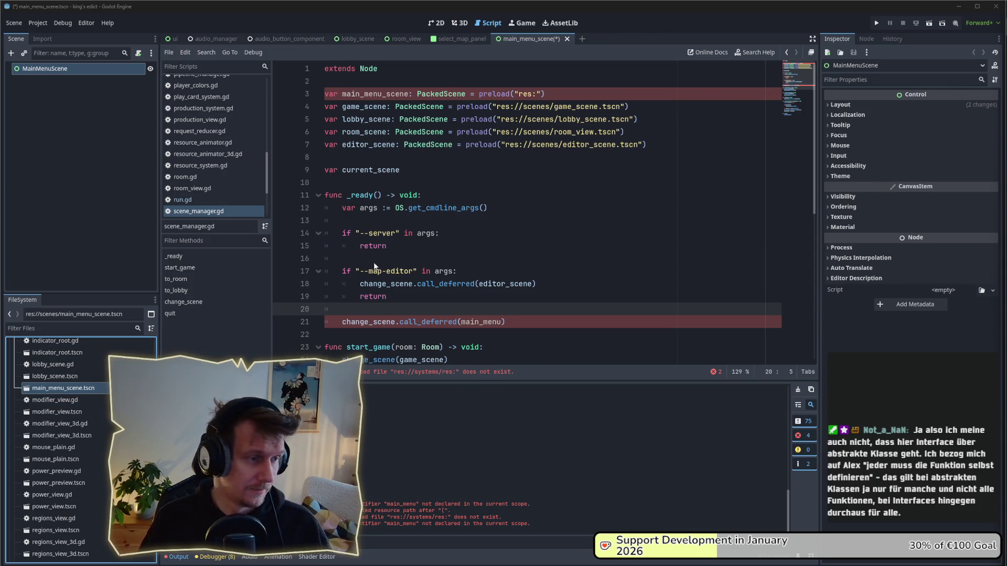
left_click_drag(541, 94, 497, 94)
Set the preload path to res://scenes/main_menu_scene.tscn and save the script
key("BackSpace")
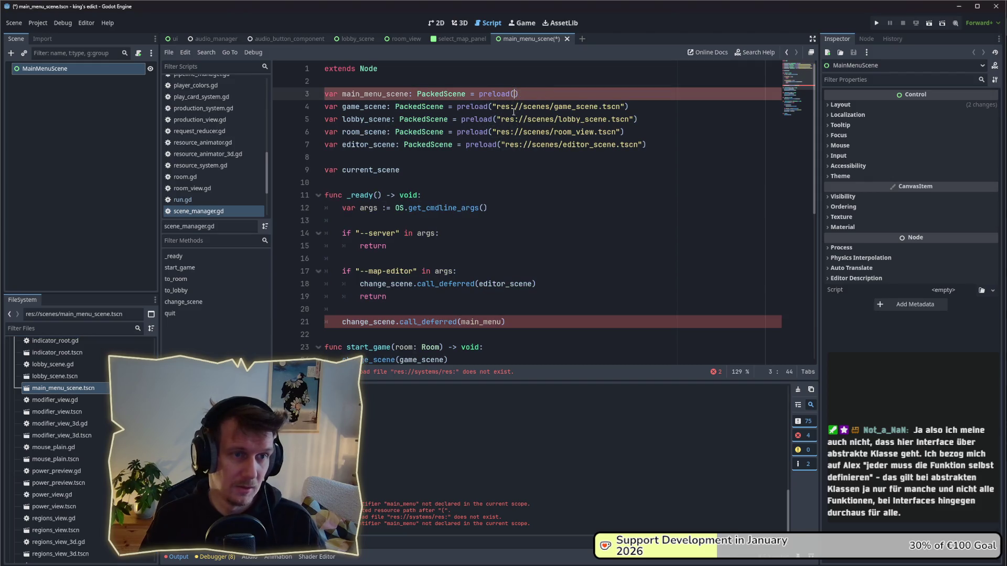
mouse_move(63, 388)
left_mouse_down()
mouse_move(224, 323)
mouse_move(518, 97)
left_mouse_up()
key("ctrl+s")
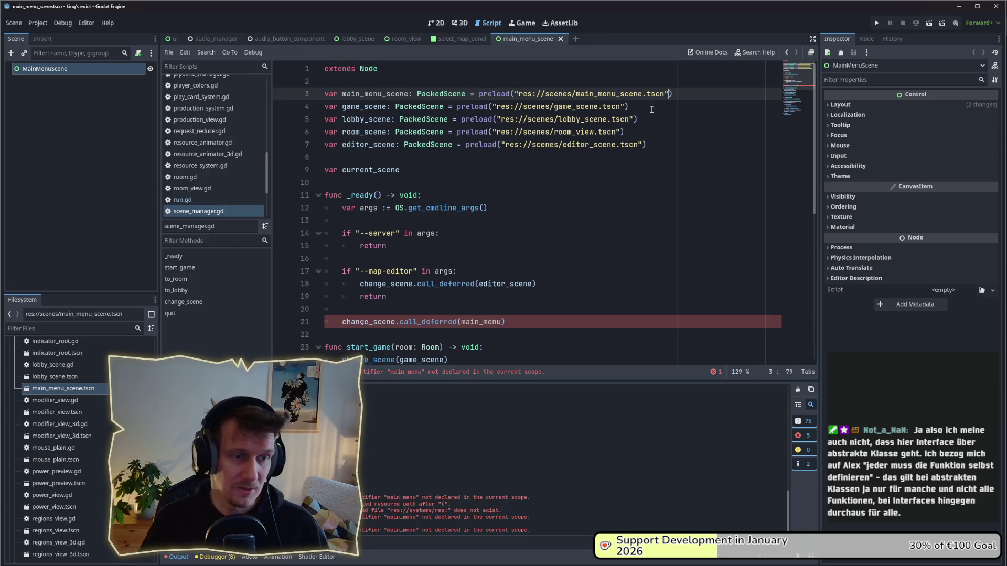
Replace main_menu with main_menu_scene on line 21, then show the desktop
double_click(376, 94)
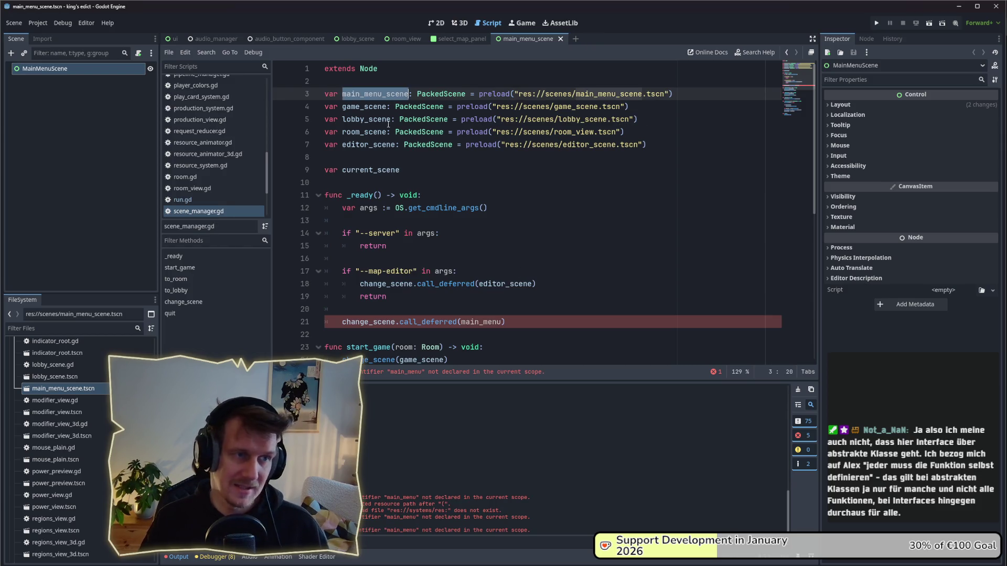
key("ctrl+c")
double_click(476, 323)
key("ctrl+v")
left_click(478, 307)
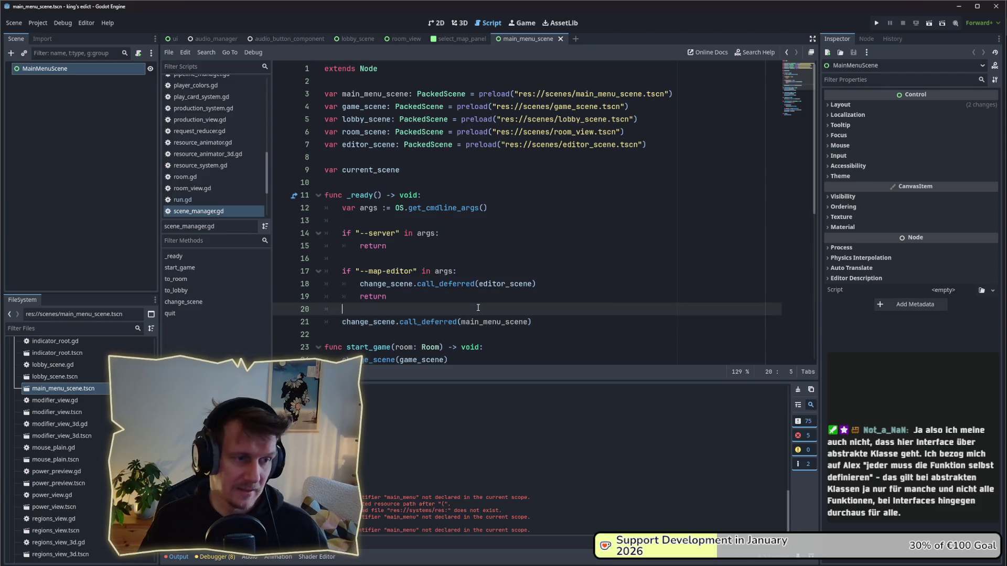
left_click(466, 173)
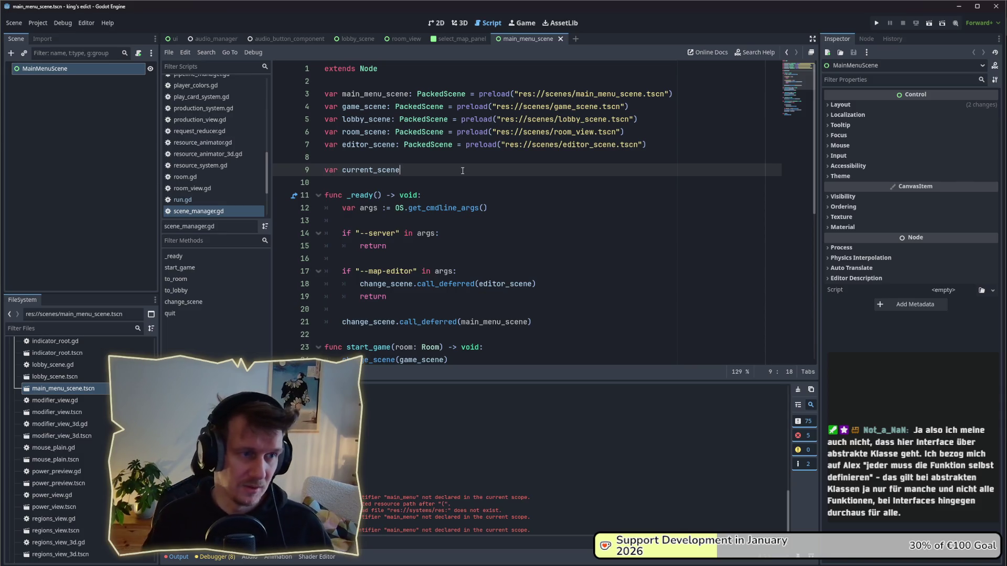
scroll(459, 189, "down", 1)
scroll(459, 190, "down", 2)
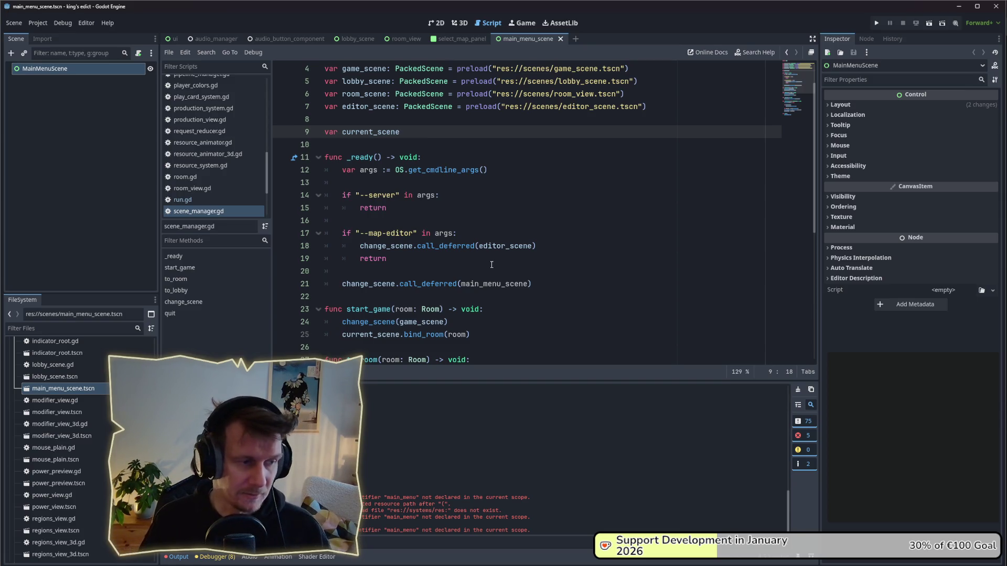
left_click(484, 220)
scroll(484, 216, "up", 1)
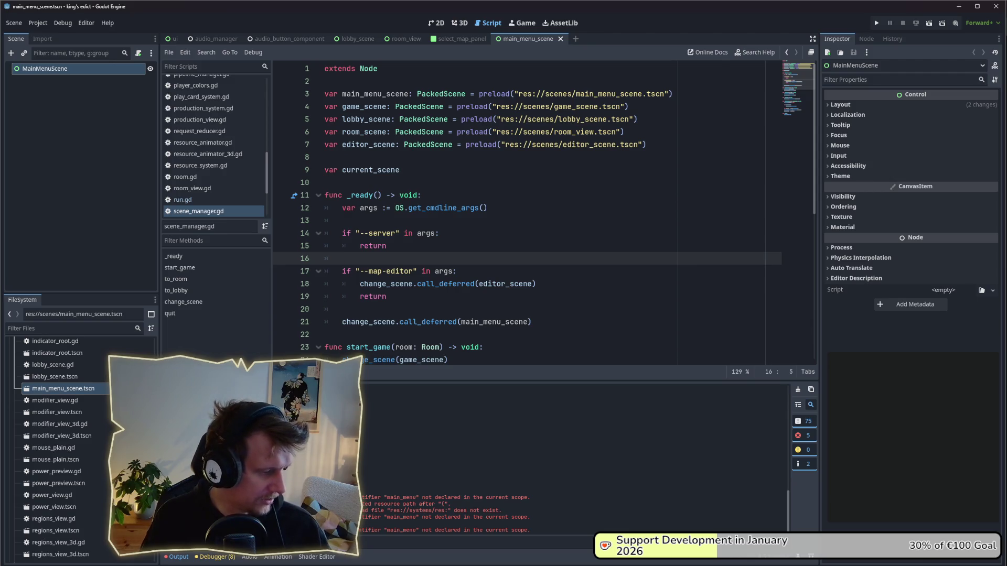
key("super+d")
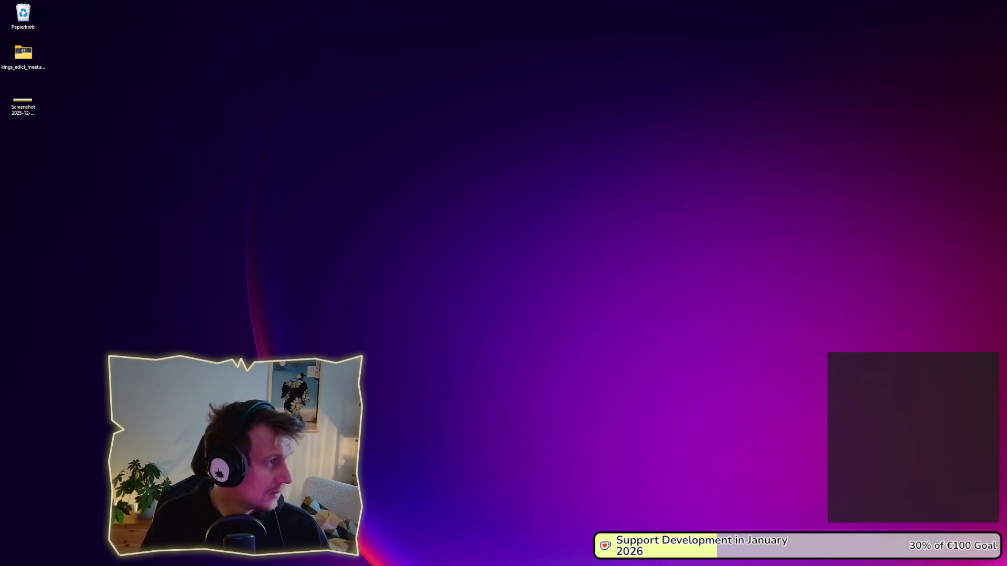
Restore the Godot editor showing scene_manager.gd
key("super+d")
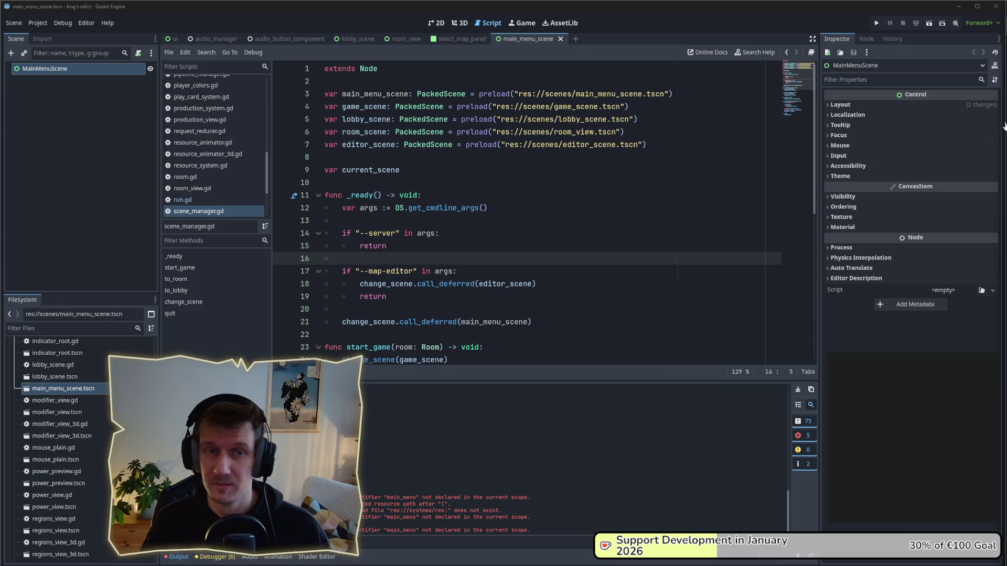
left_click(422, 251)
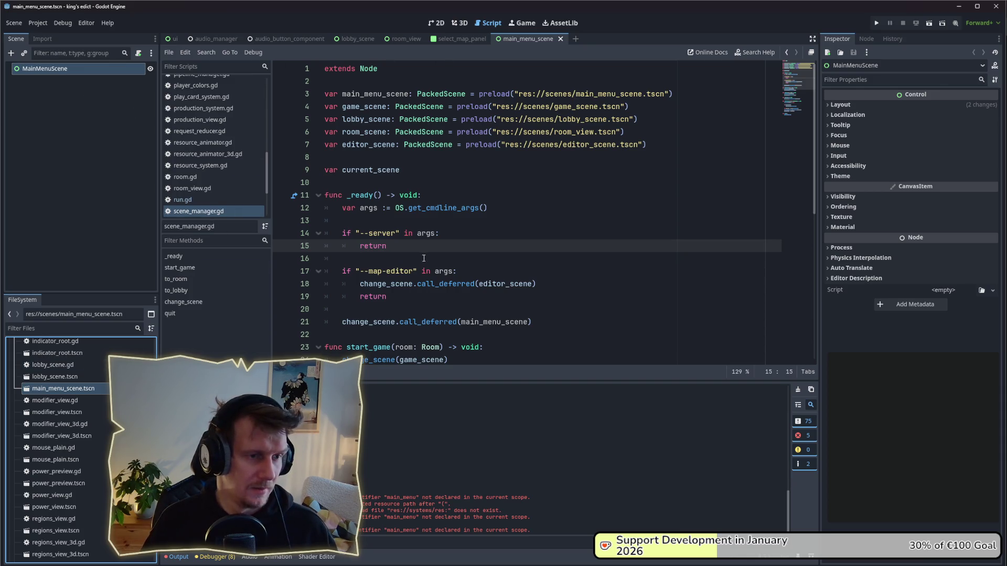
scroll(425, 258, "down", 2)
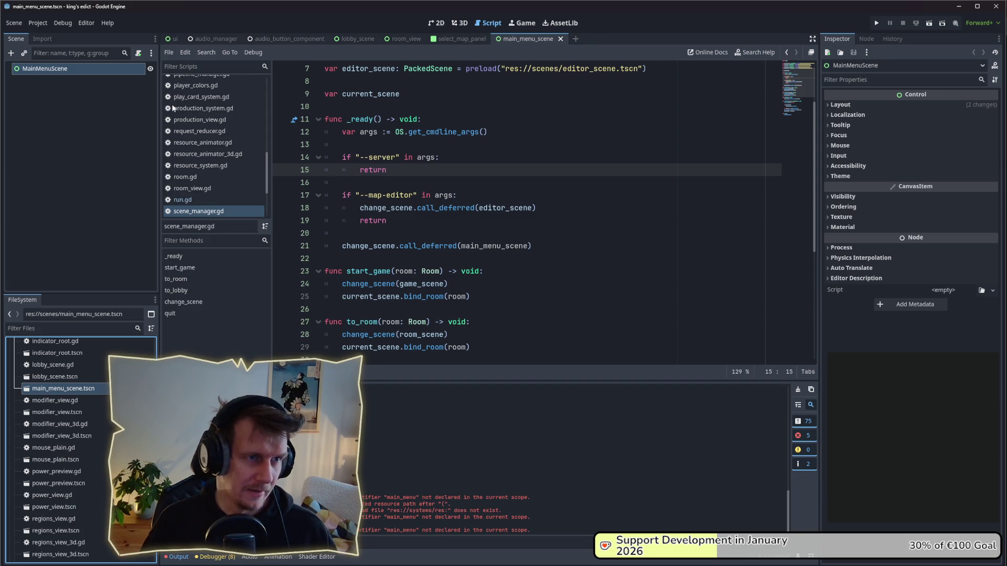
left_click(437, 22)
Add a VBoxContainer child node under MainMenuScene
key("shift+f")
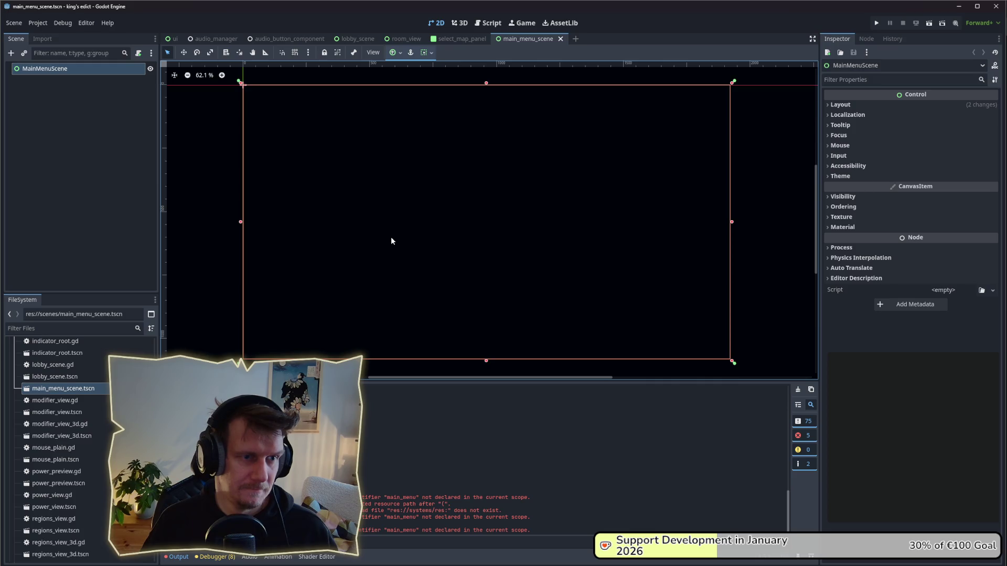
right_click(42, 74)
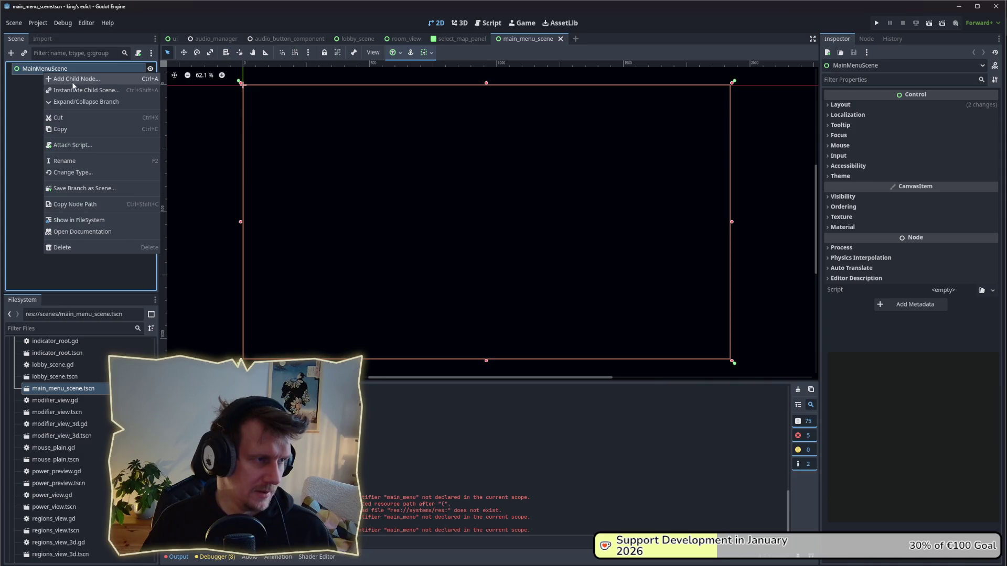
left_click(73, 80)
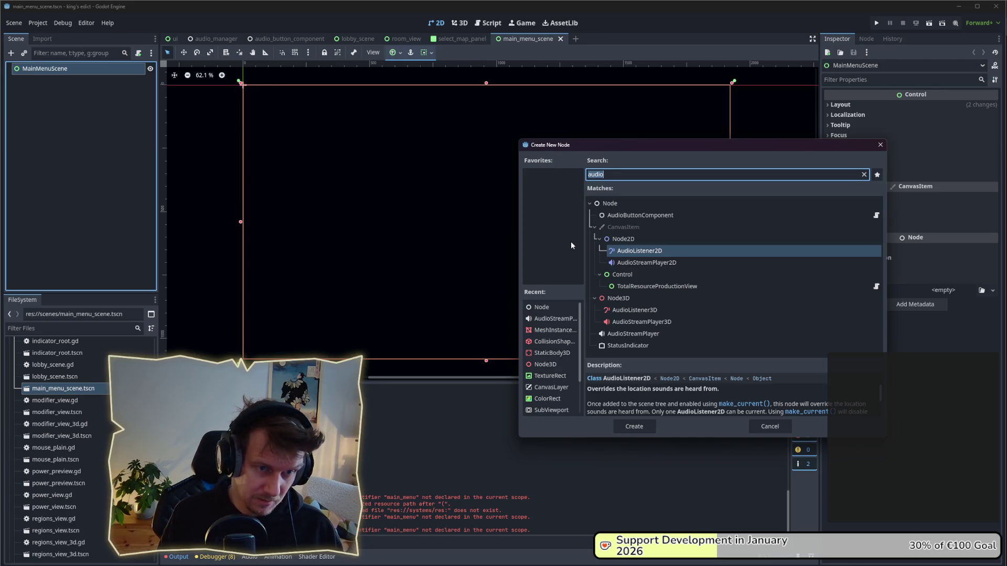
type("vbox")
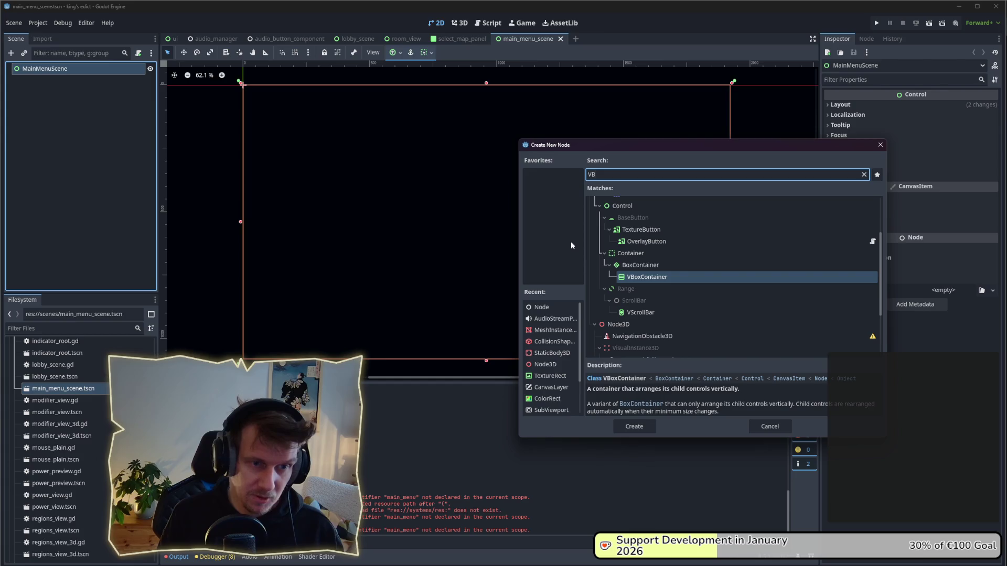
key("Return")
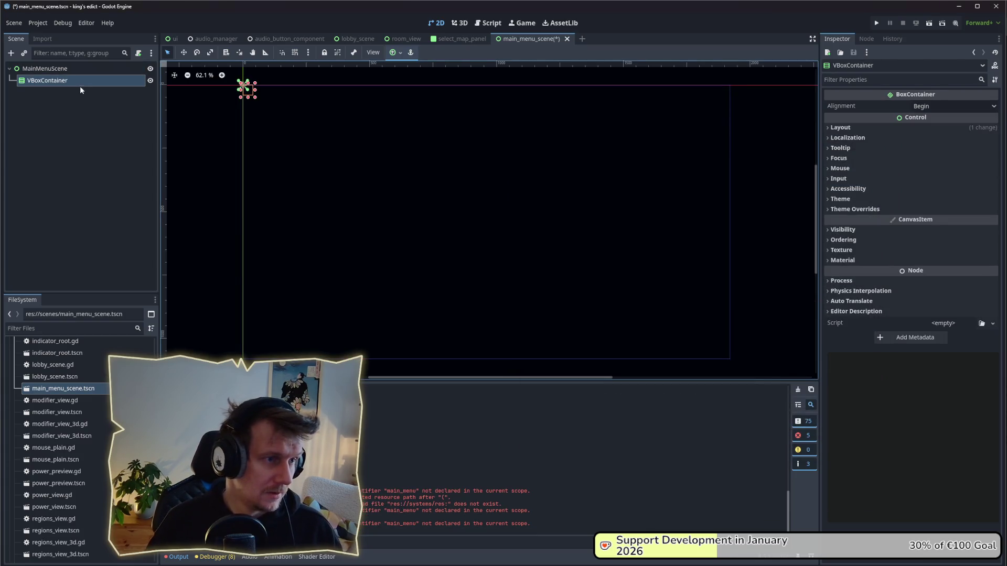
Set the VBoxContainer's layout mode to Anchors with the Center anchor preset
left_click(850, 131)
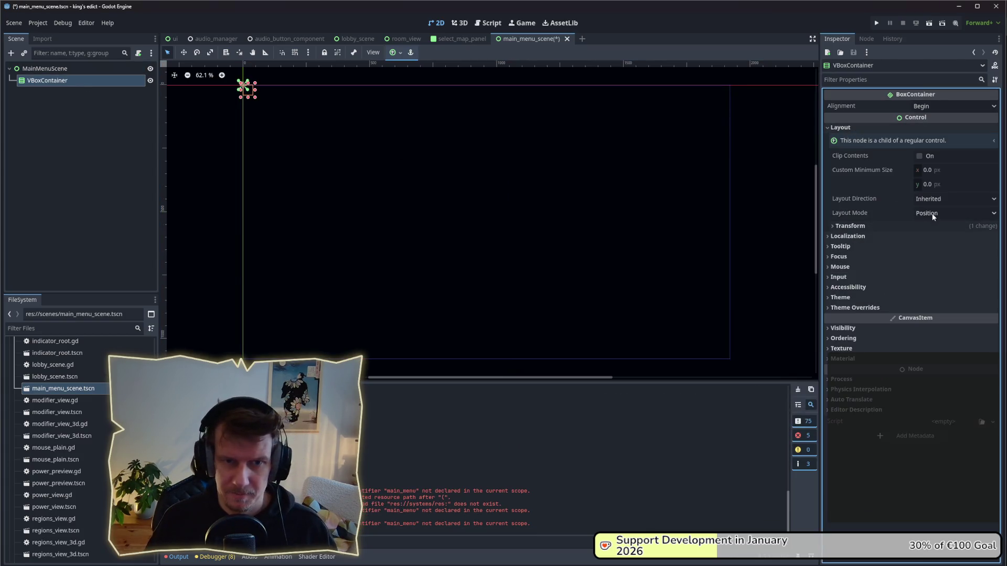
left_click(936, 215)
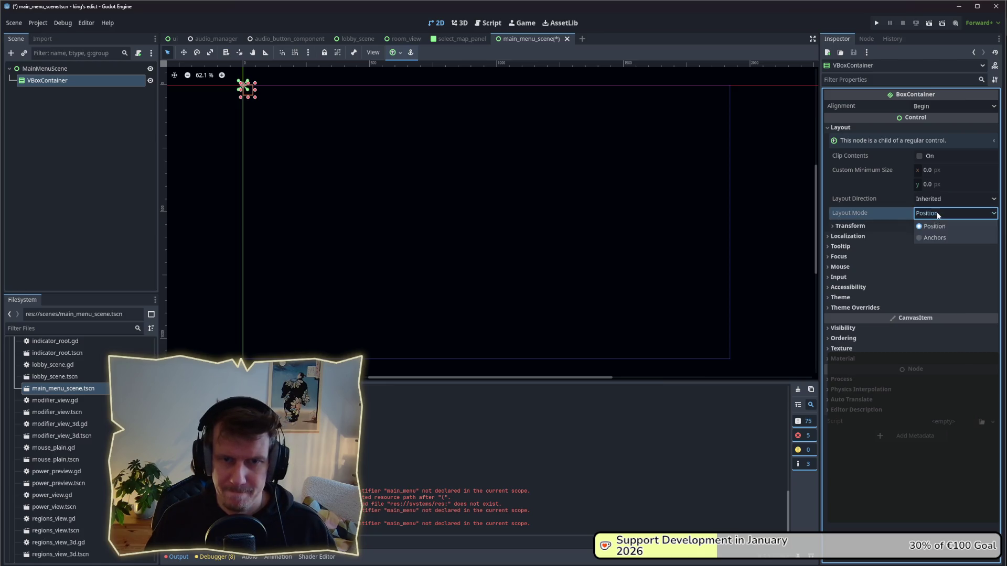
left_click(940, 235)
left_click(940, 230)
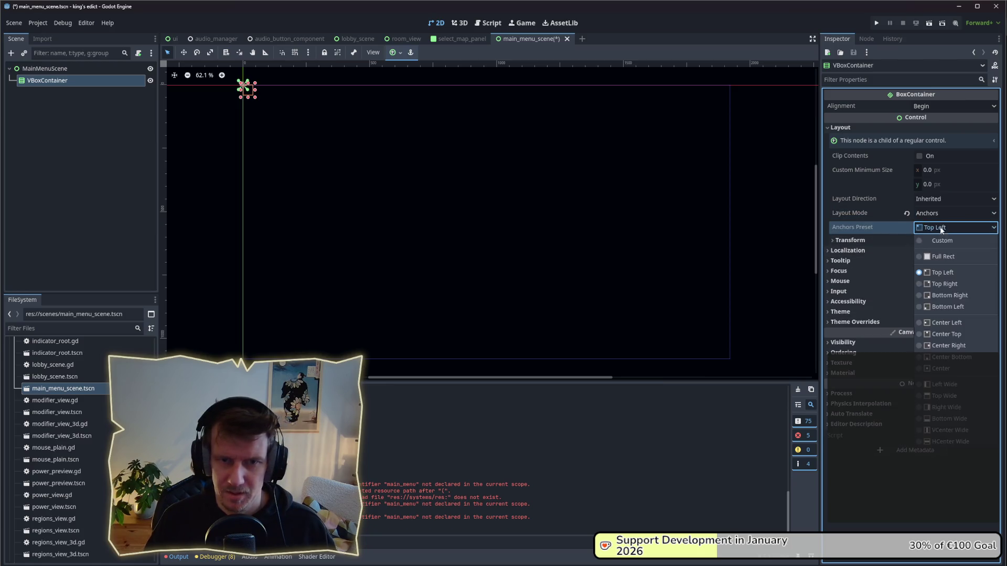
left_click(939, 366)
Add a Button child under VBoxContainer and label it Tutorial
right_click(48, 82)
left_click(73, 89)
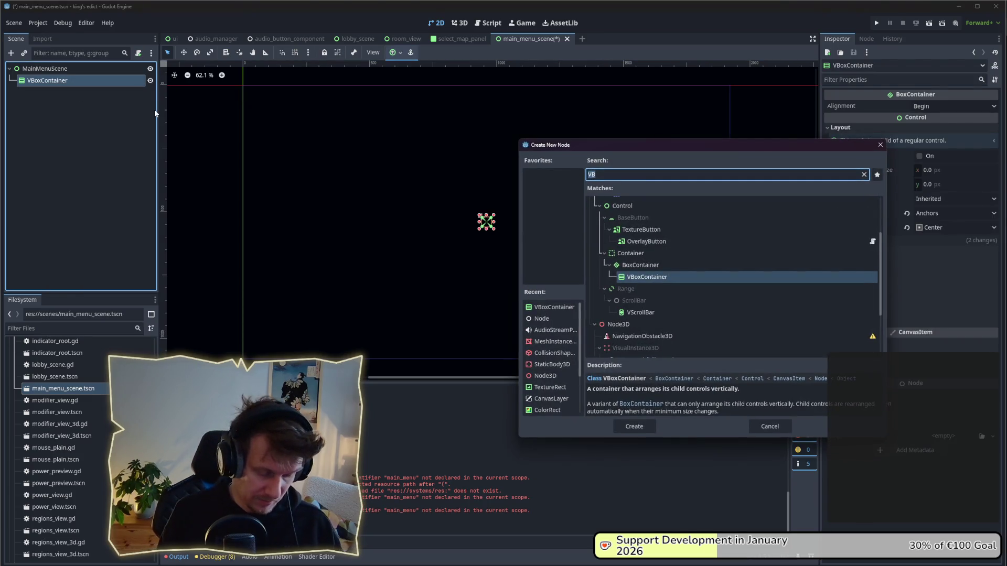
type("Bu")
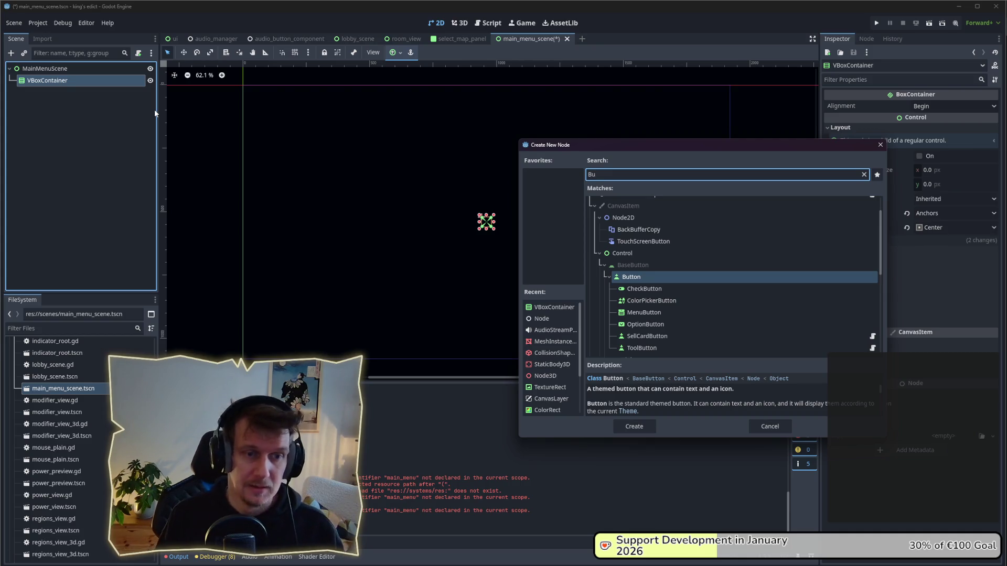
key("Return")
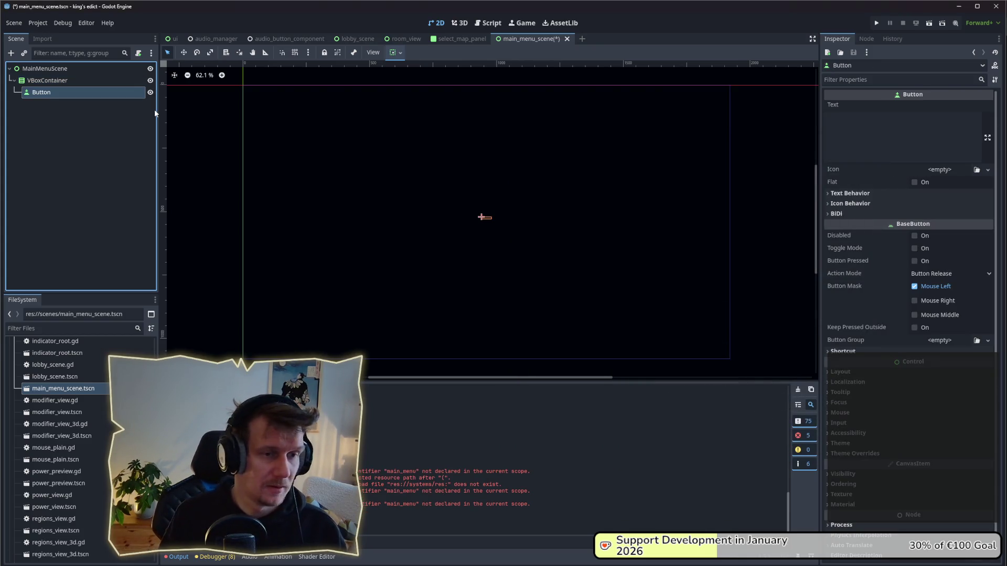
left_click(902, 138)
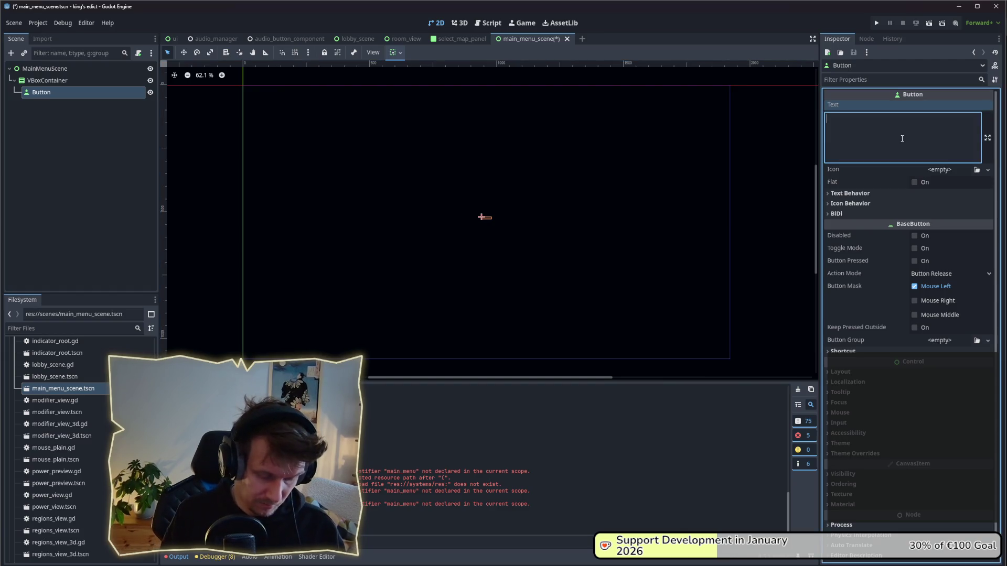
type("Play")
key("BackSpace")
key("BackSpace")
key("BackSpace")
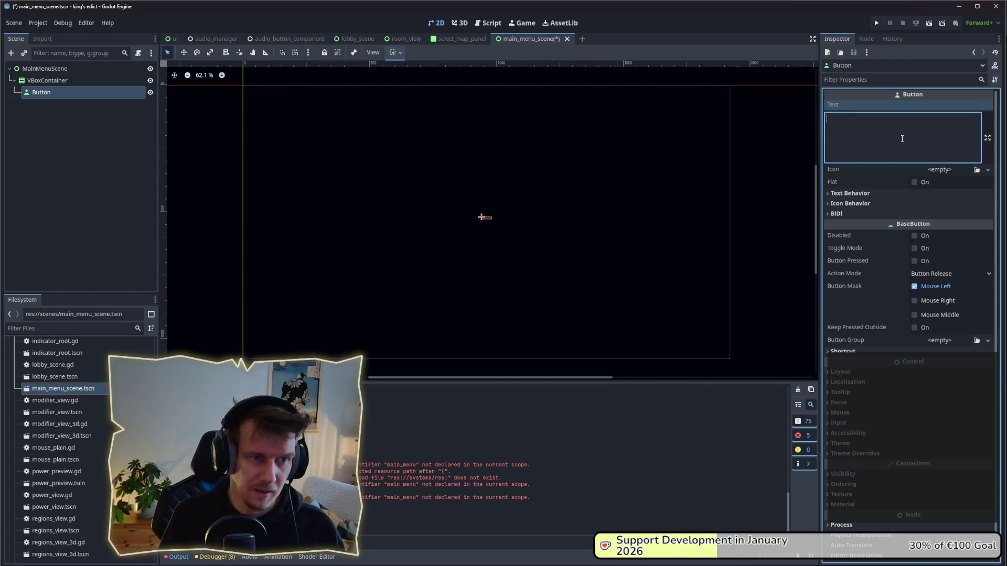
type("Tutot")
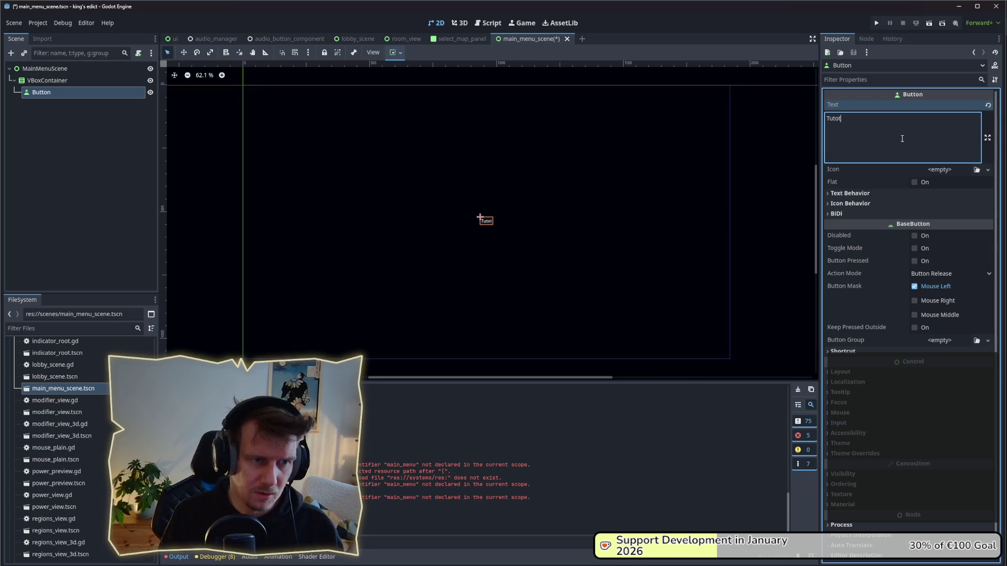
type("rial")
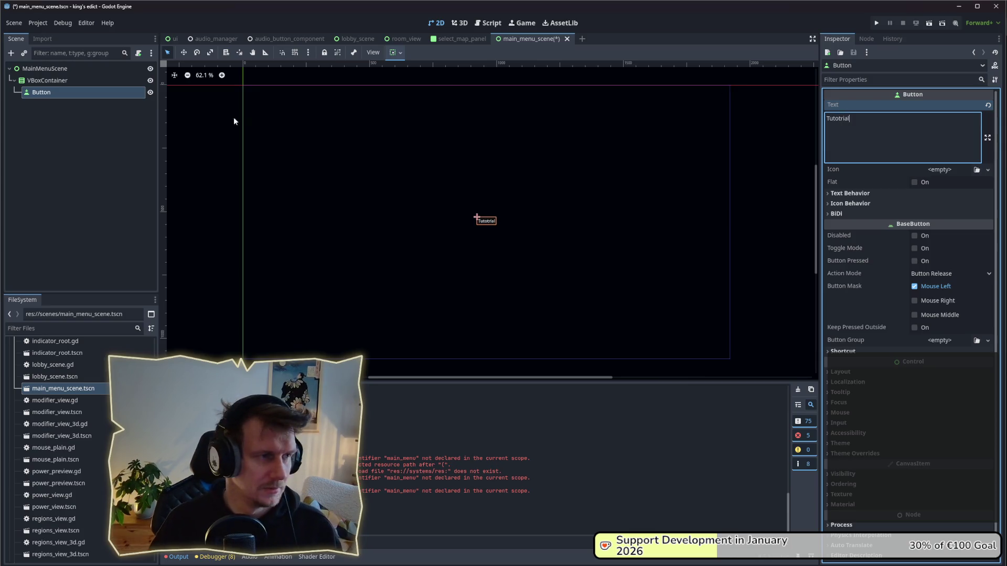
left_click(80, 102)
Duplicate the button into copies labelled Singleplayer and Multiplayer
key("ctrl+d")
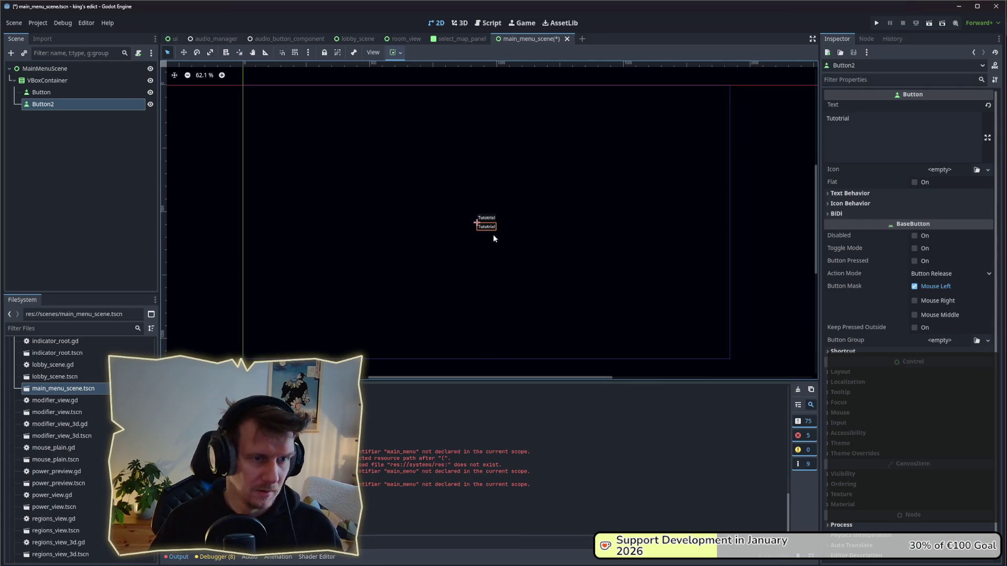
double_click(859, 115)
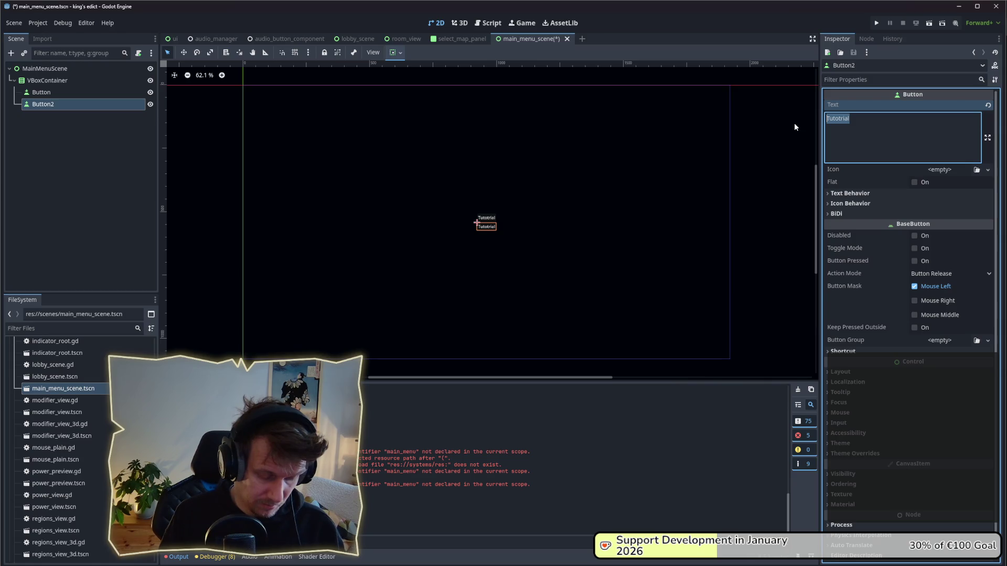
type("Singleplay")
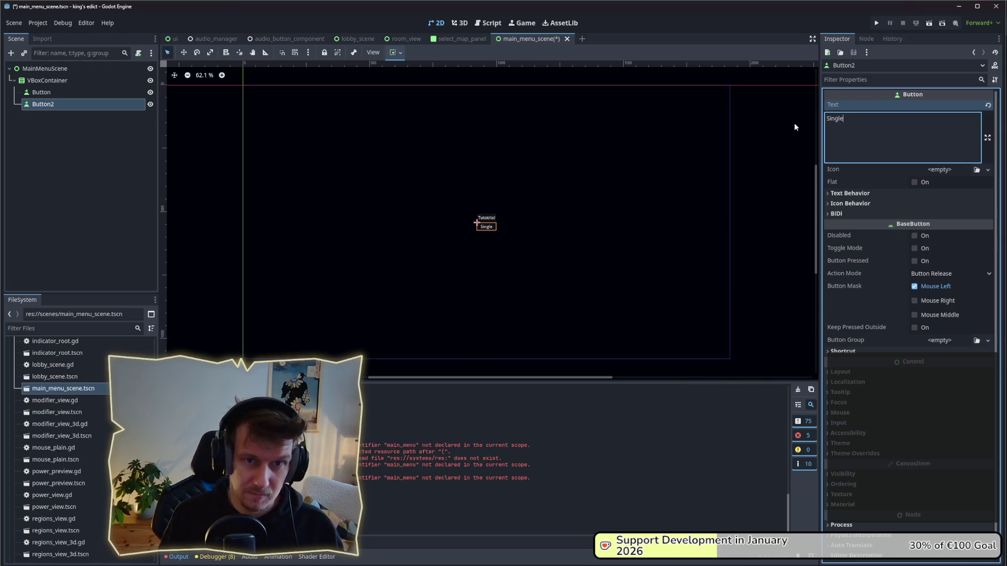
type("er")
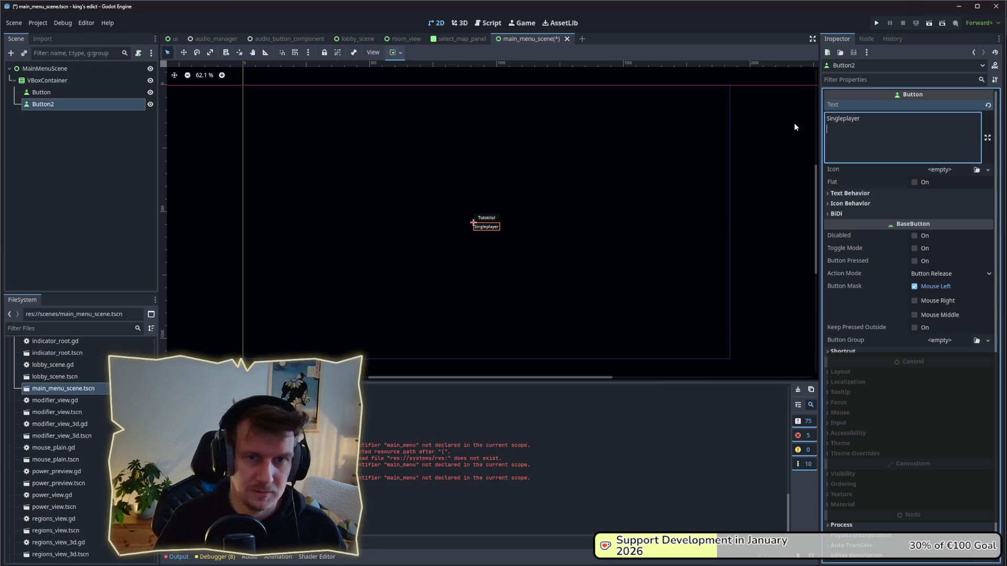
key("ctrl+d")
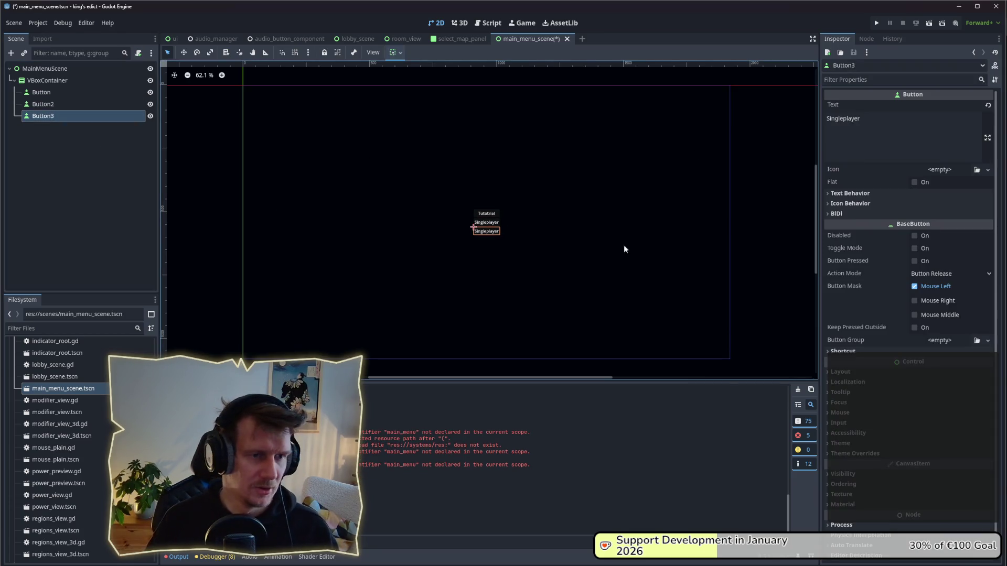
key("ctrl+a")
type("Multiplayer")
key("Return")
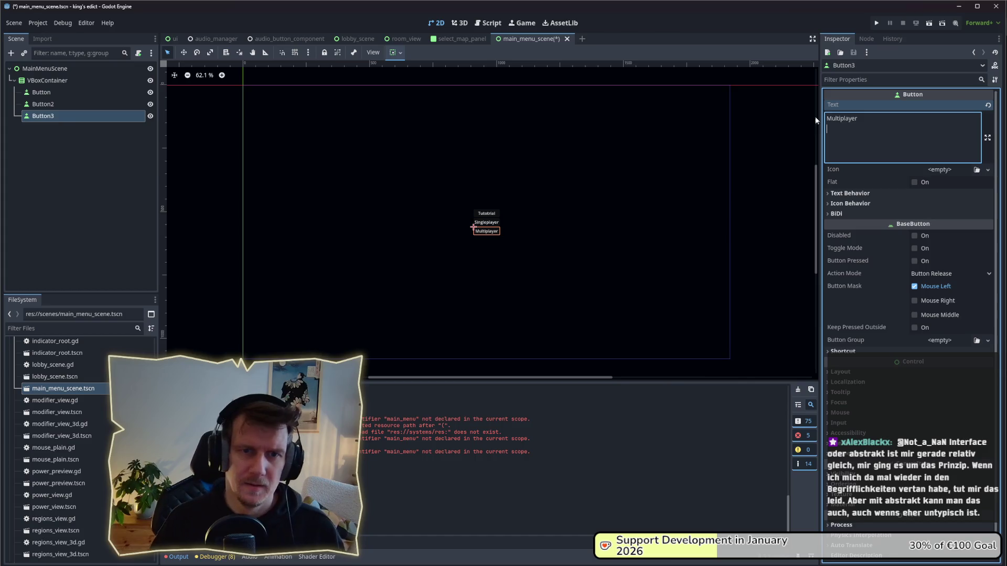
left_click(45, 69)
left_click(53, 115)
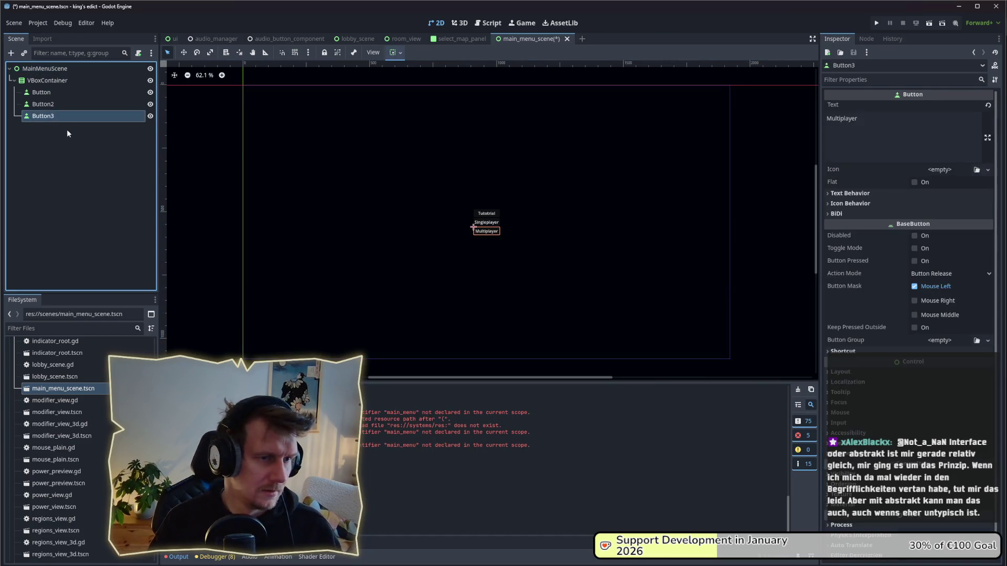
Duplicate again for Map Editor and a fifth button labelled Desktop
key("ctrl+d")
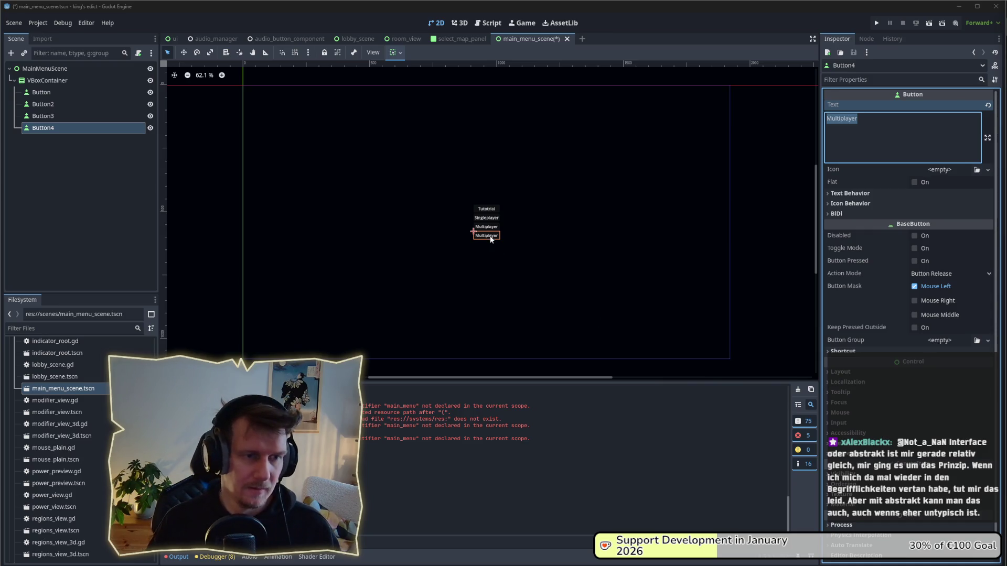
type("Map")
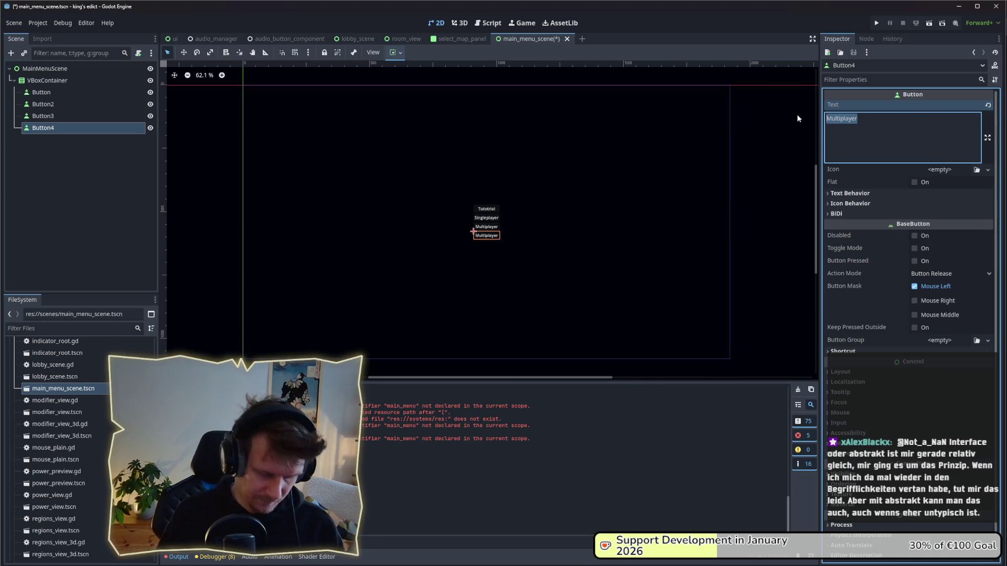
type(" Editor")
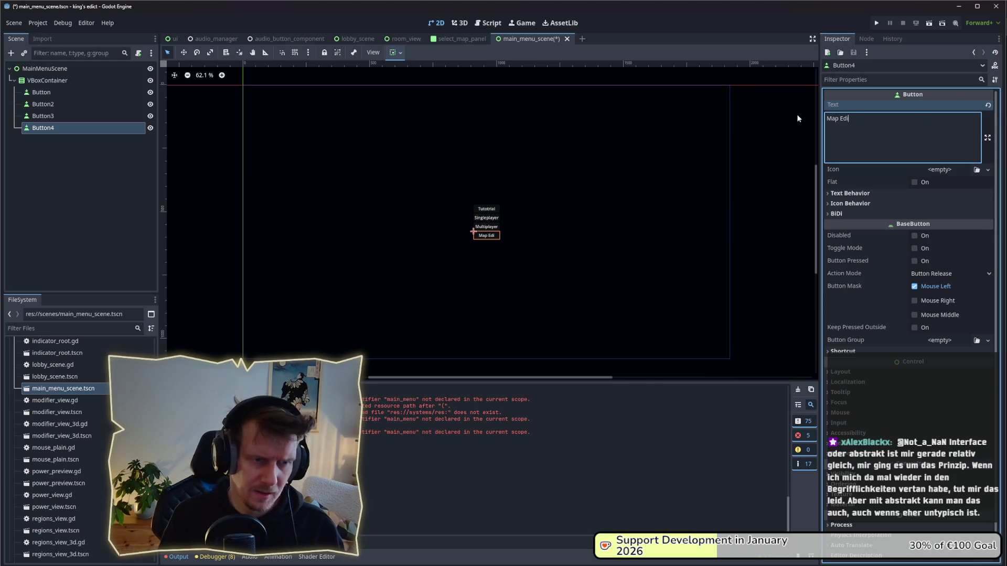
left_click(79, 154)
left_click(69, 128)
key("ctrl+d")
triple_click(865, 139)
type("Exit")
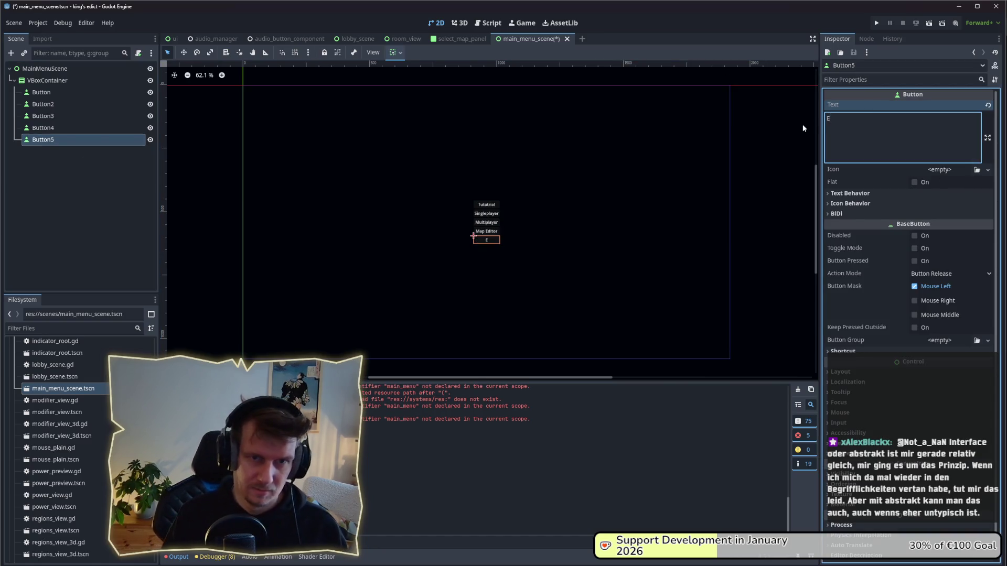
key("BackSpace")
key("BackSpace")
key("BackSpace")
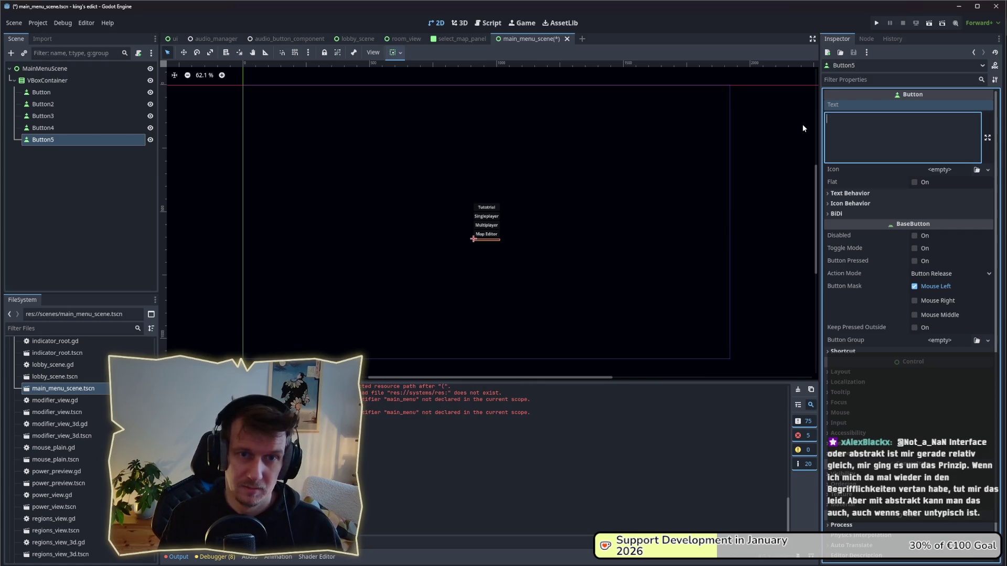
type("De")
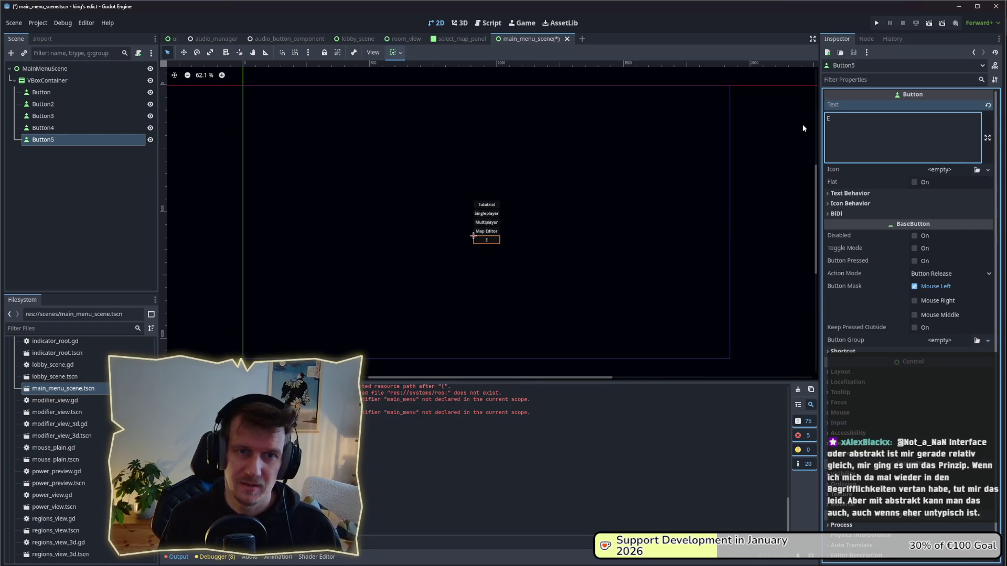
key("BackSpace")
key("BackSpace")
key("BackSpace")
type("Des")
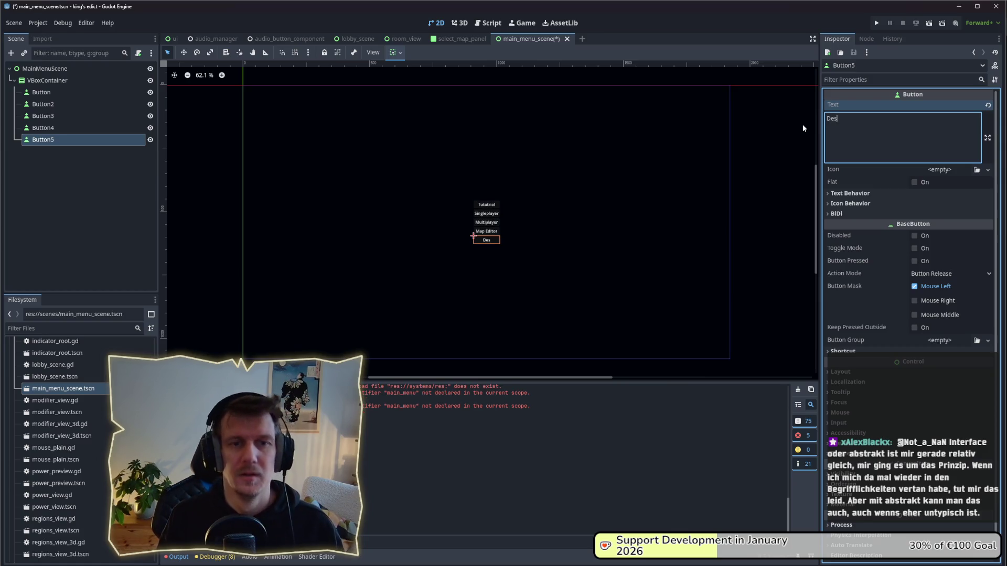
type("l")
type("top")
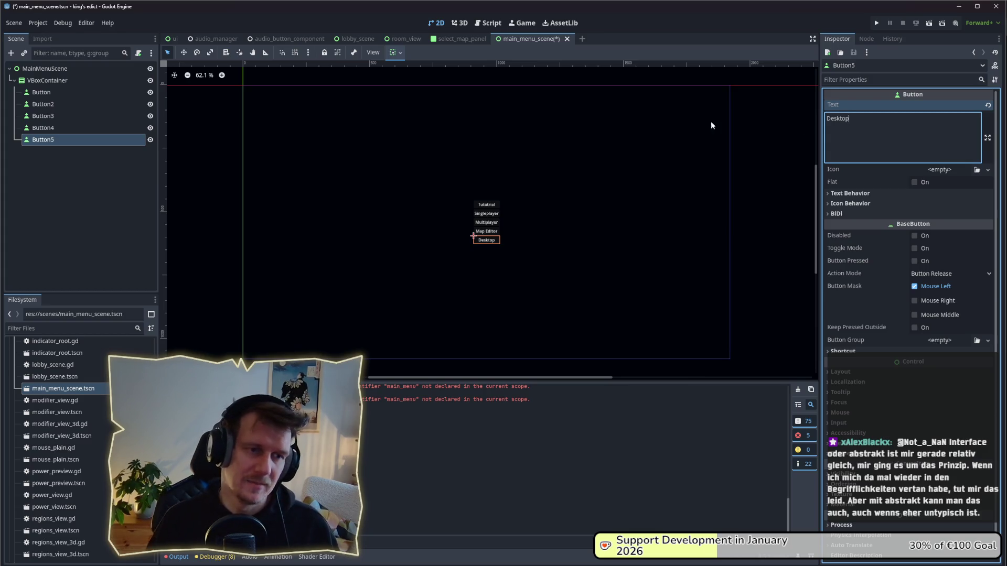
Relabel the first three buttons TUTORIAL, SINGLEPLAYER and MULTIPLAYER
left_click(41, 92)
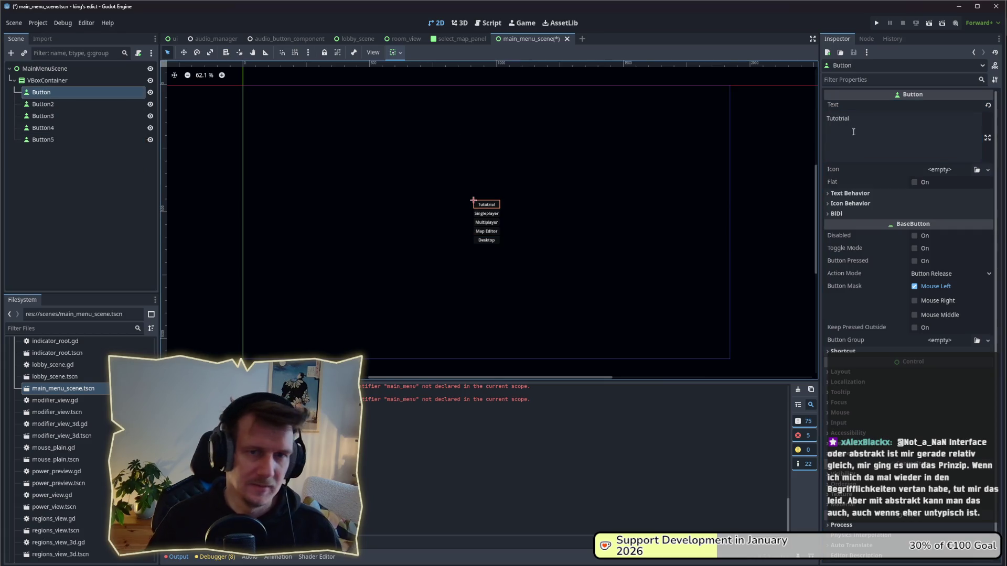
type("TUTO")
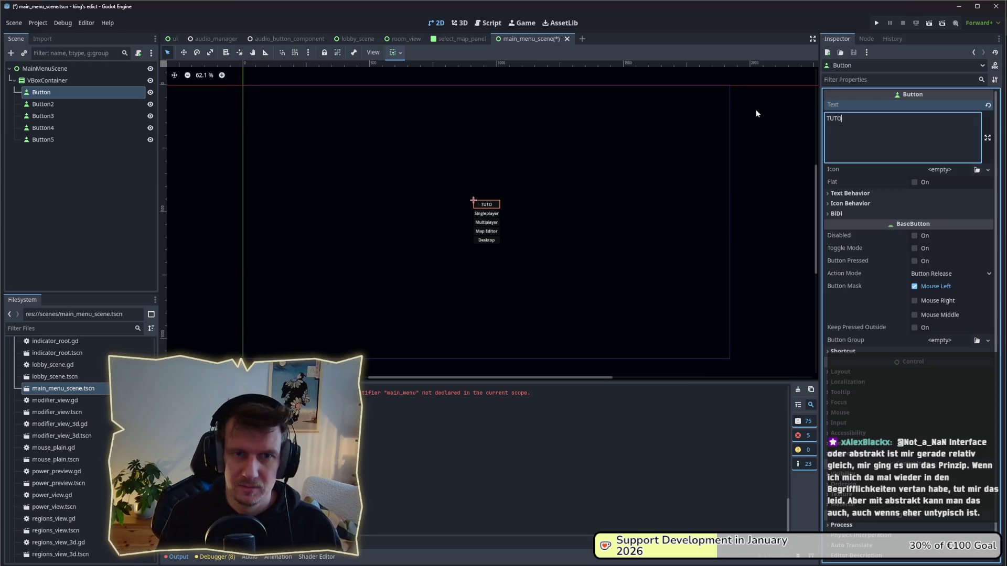
type("RIAL")
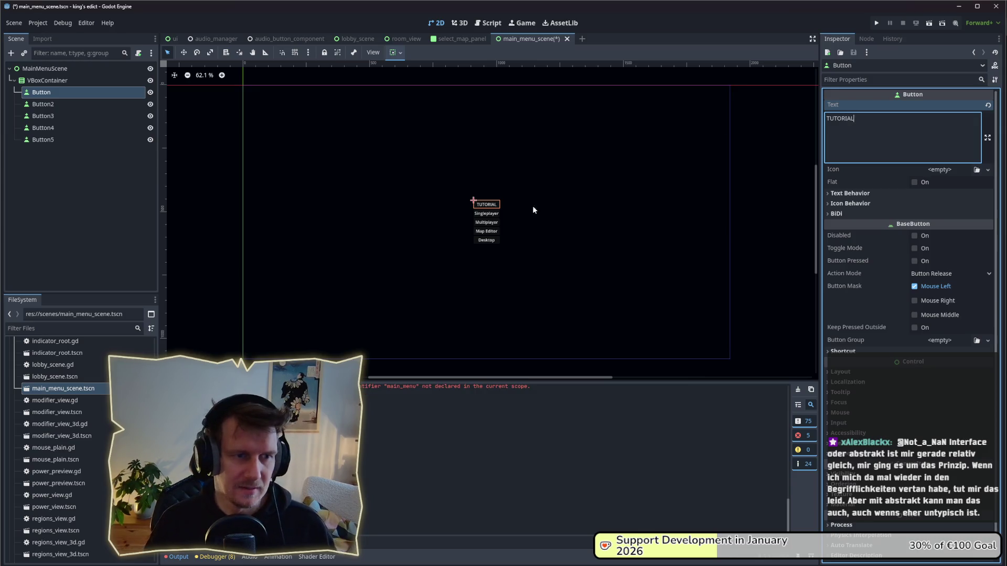
left_click(491, 215)
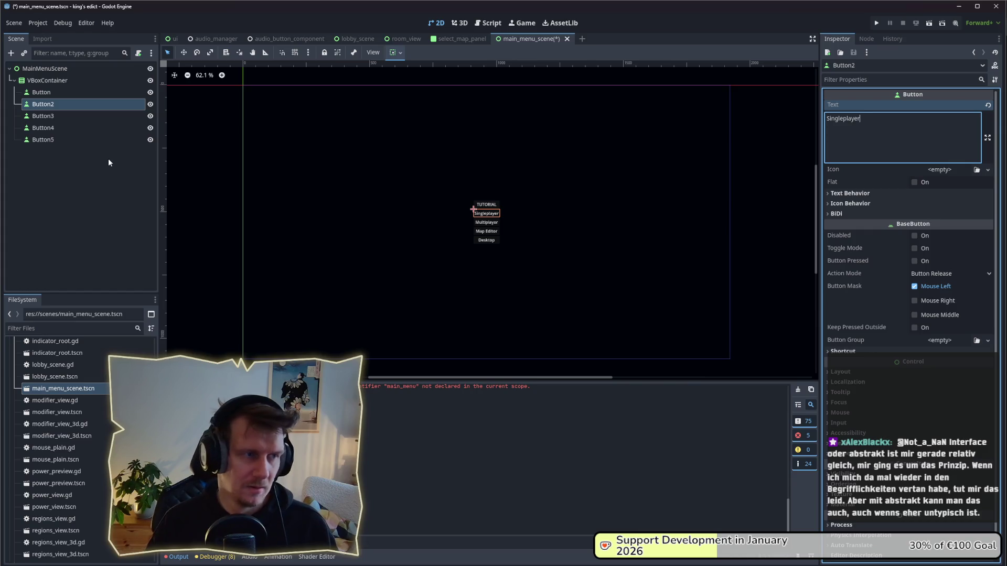
double_click(860, 120)
type("SINGLEPLAYER")
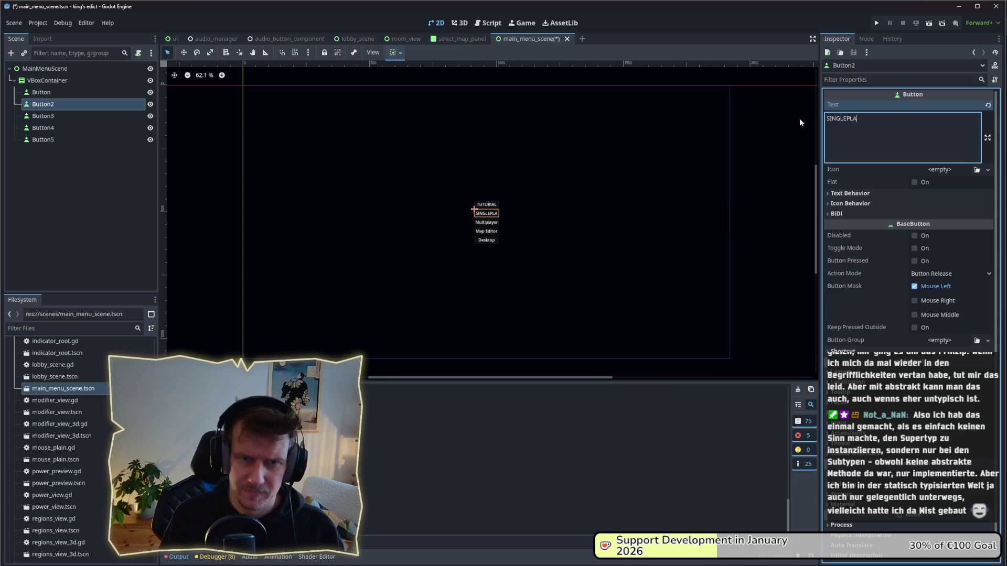
left_click(53, 116)
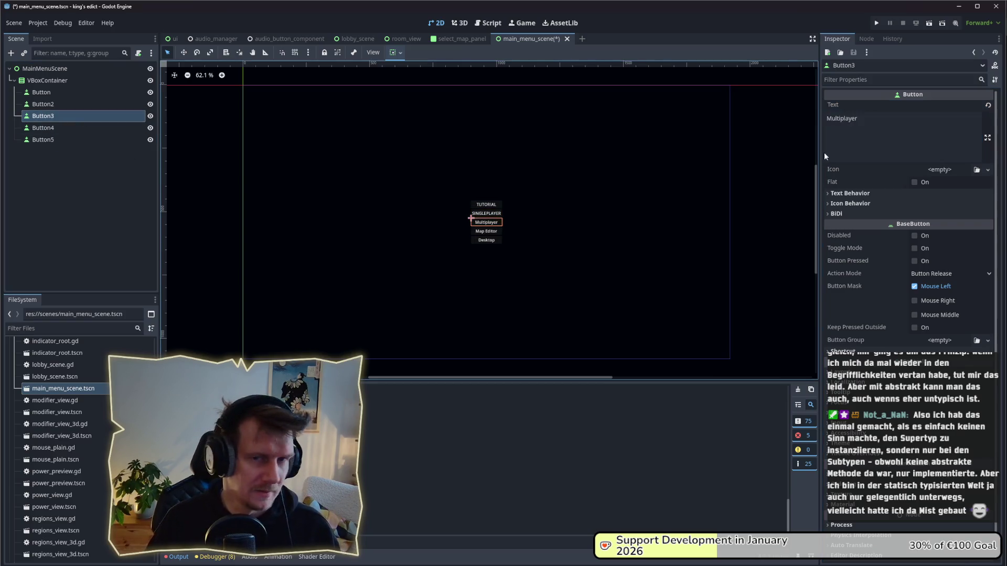
type("MULTIPLAYER")
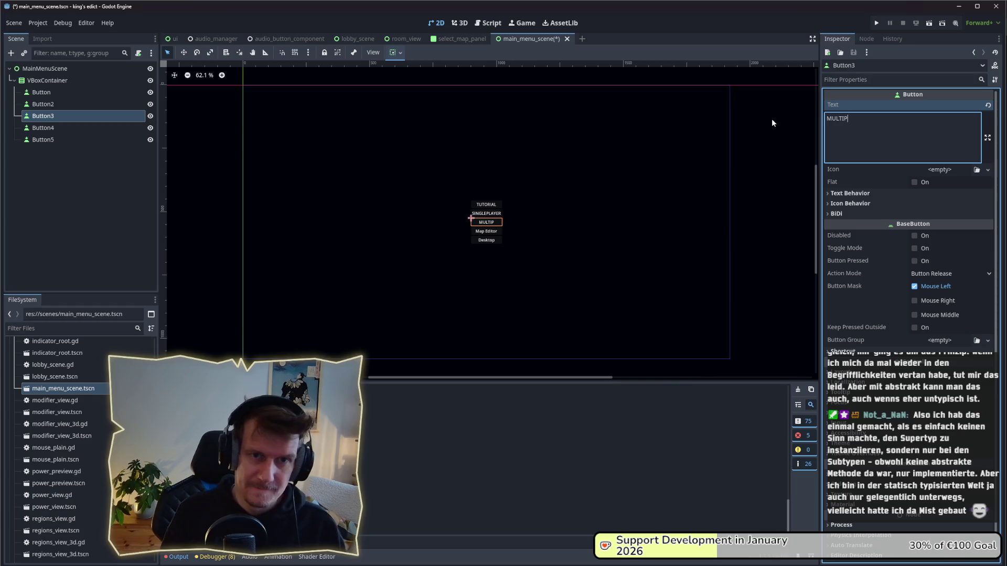
Relabel the last two buttons MAP_EDITOR and EXIT TO DESKTOP
left_click(105, 128)
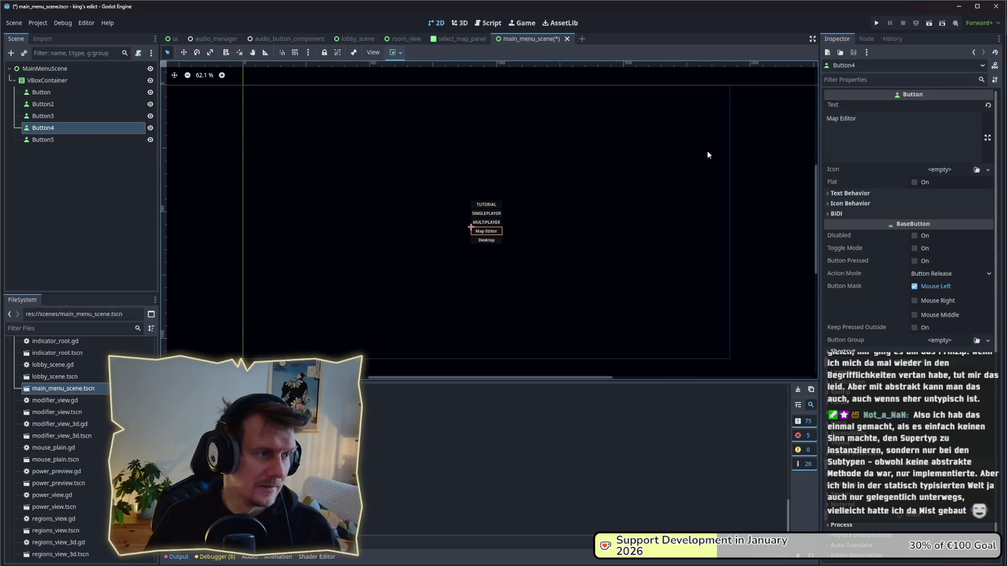
type("MAP")
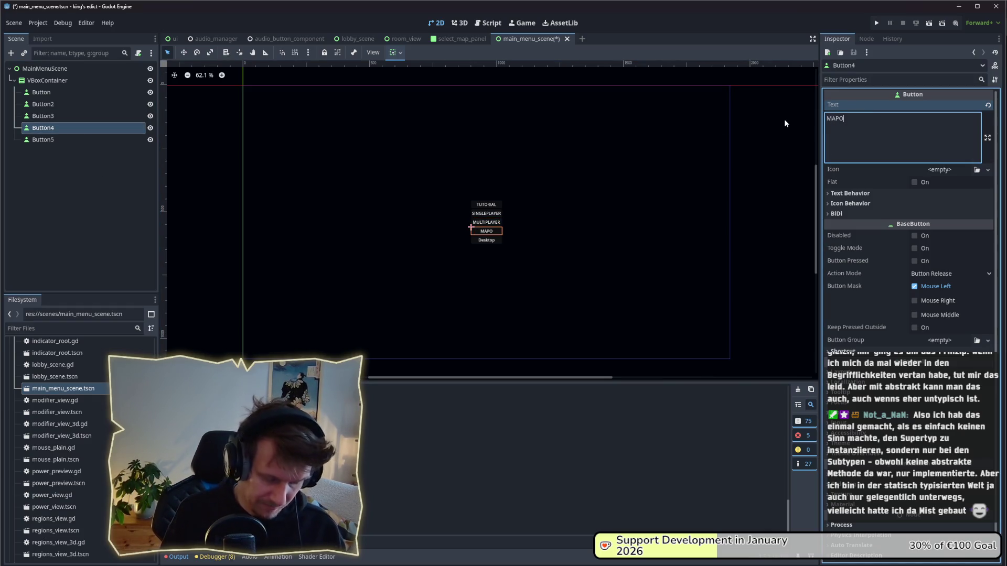
type("_EDITOR")
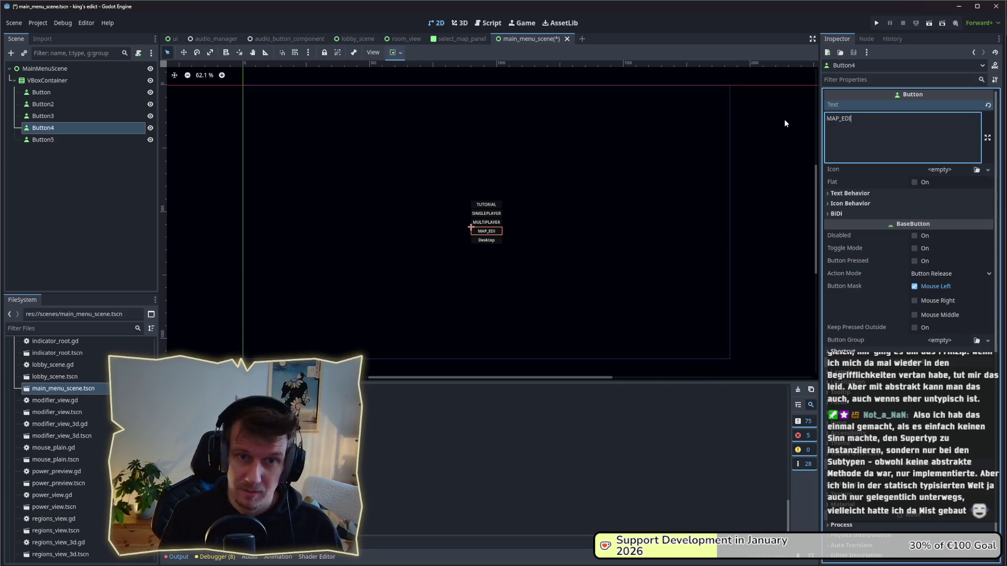
left_click(63, 138)
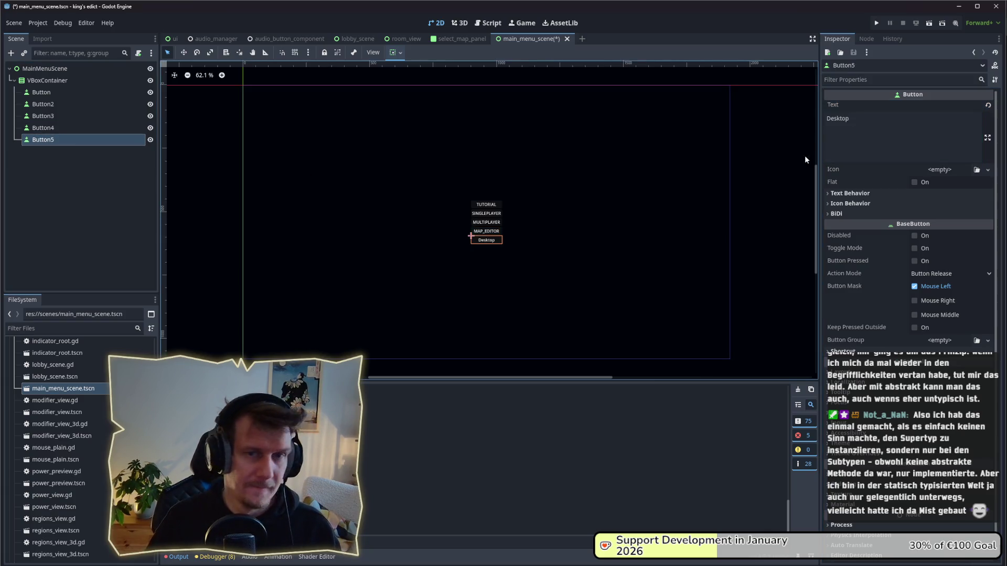
type("T")
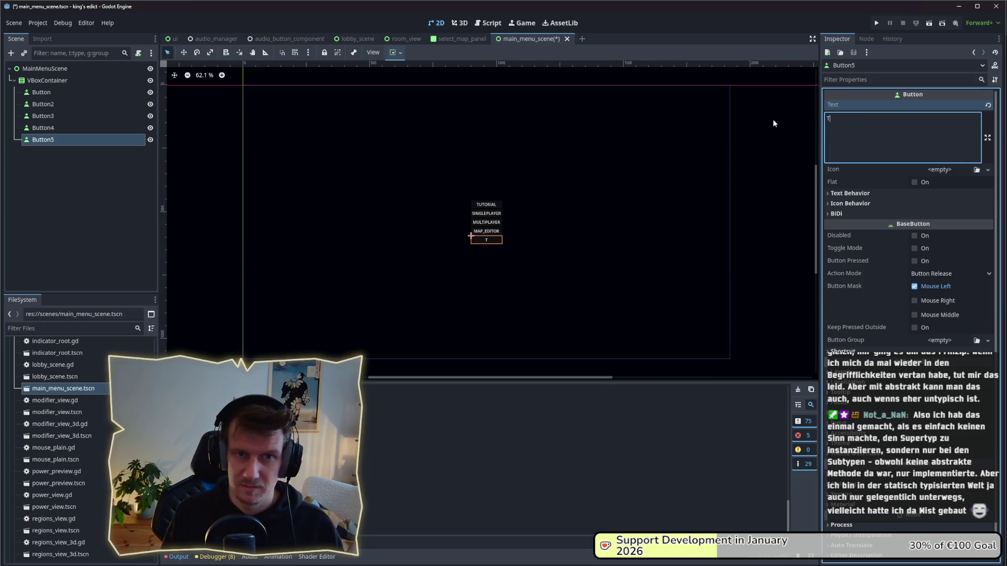
type("XTI")
key("BackSpace")
key("BackSpace")
type("IT TO DES")
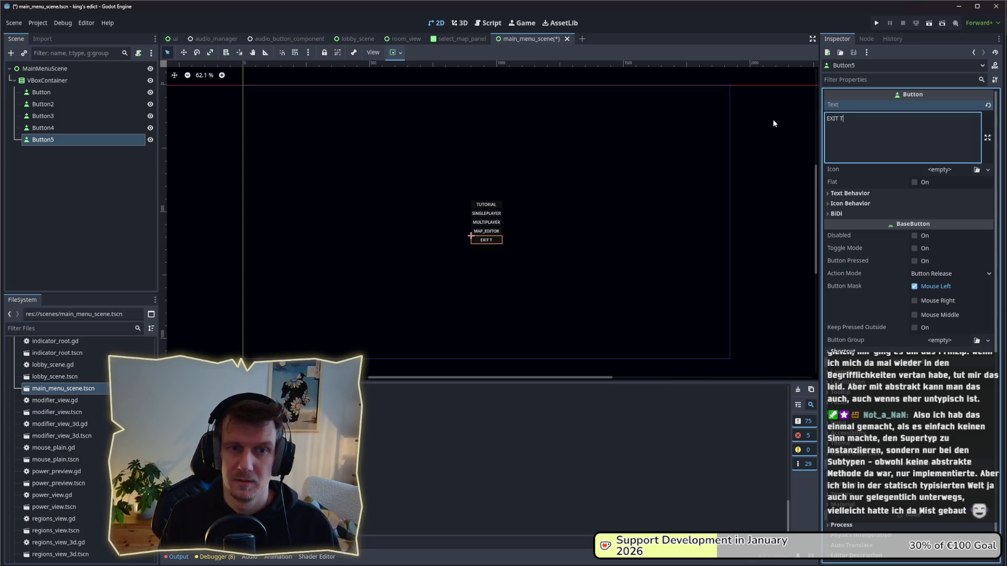
type("KTOP")
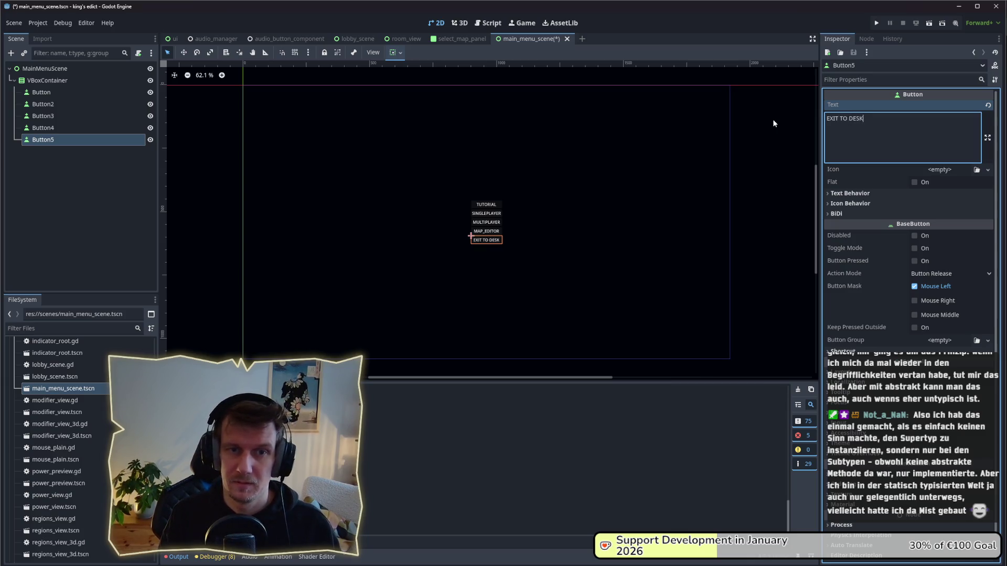
left_click(667, 207)
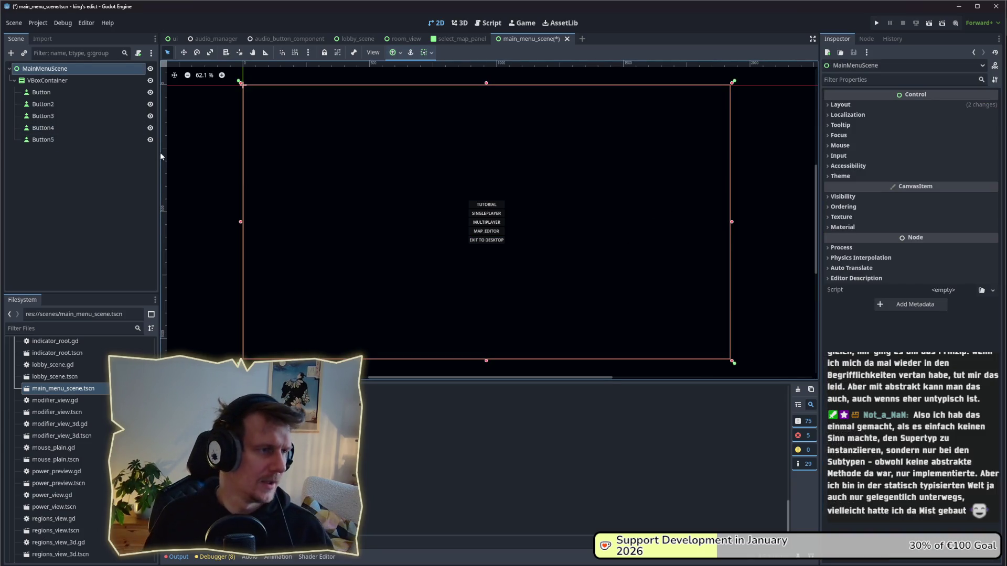
Assign default.tres as MainMenuScene's Theme and save the scene
left_click(23, 328)
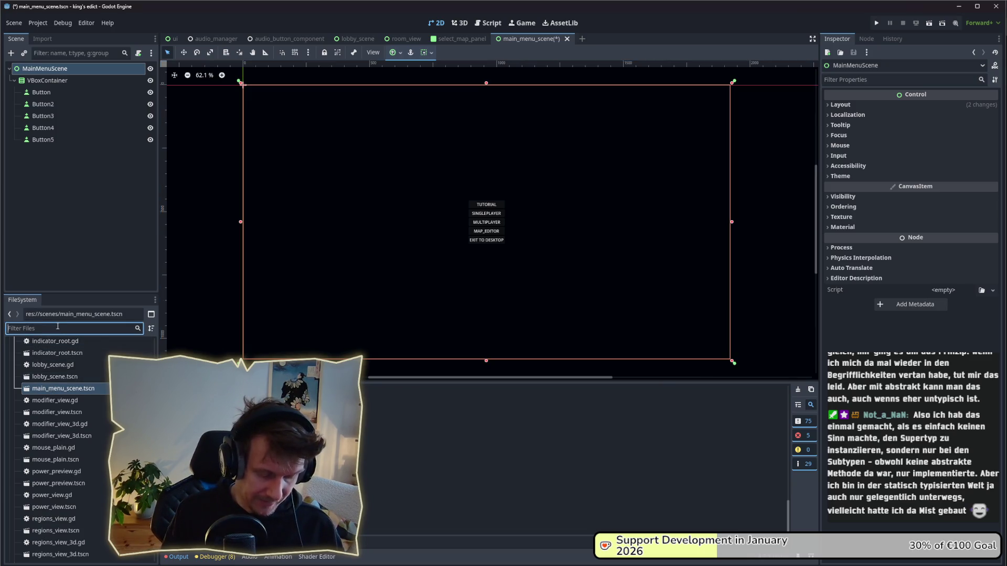
type("default")
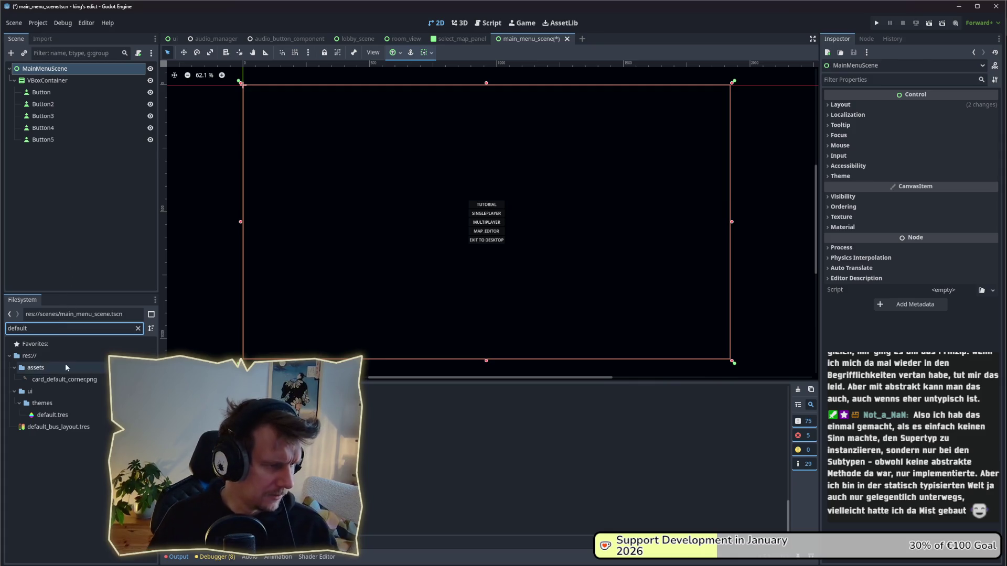
left_click(40, 72)
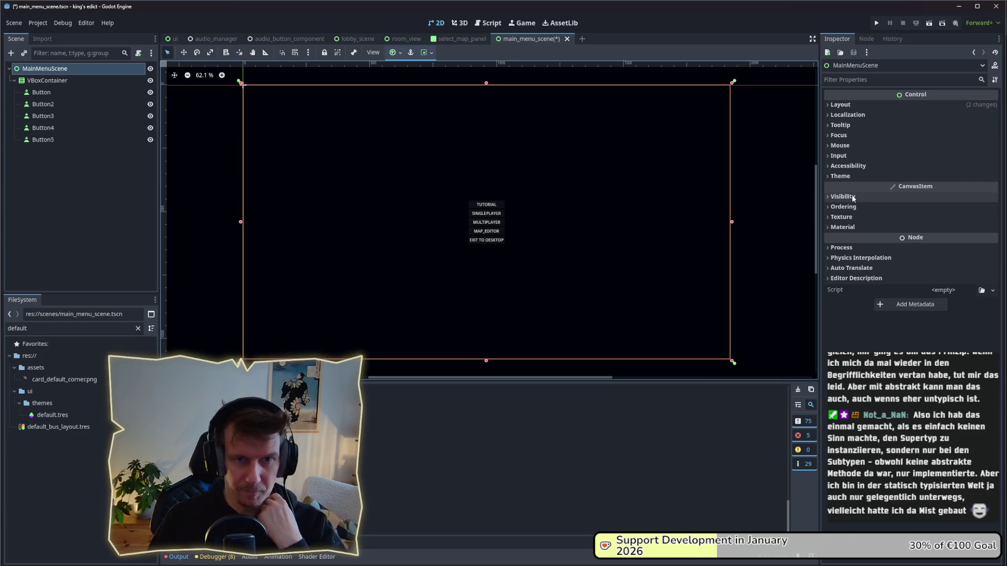
left_click(851, 175)
mouse_move(52, 415)
left_mouse_down()
mouse_move(818, 318)
mouse_move(986, 188)
mouse_move(951, 194)
left_mouse_up()
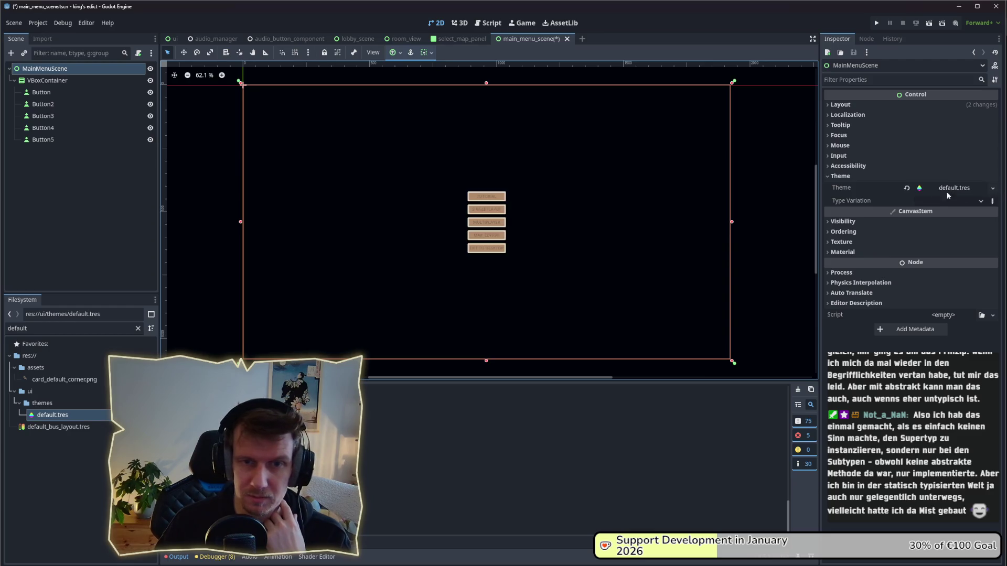
key("ctrl+s")
key("F5")
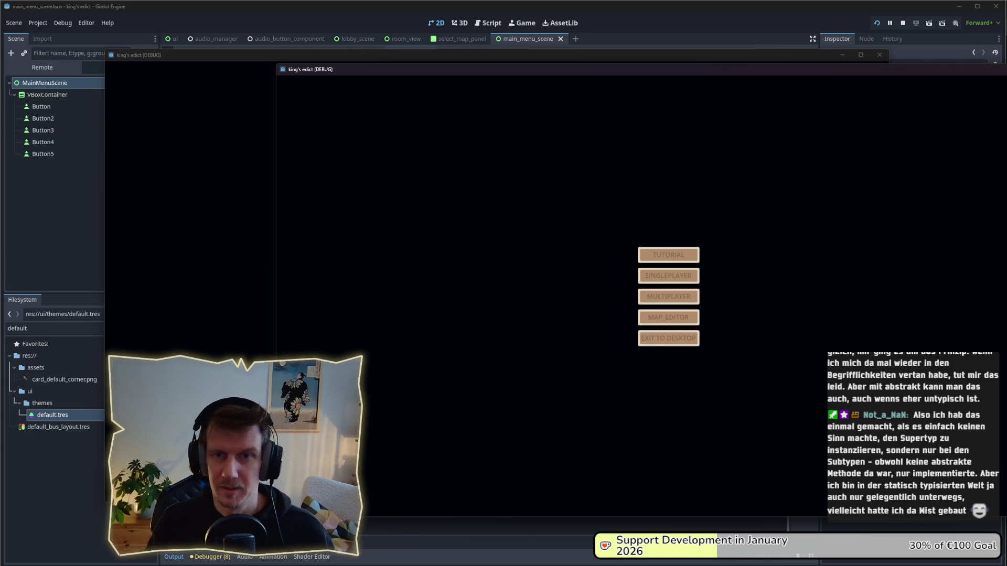
Stop the running game and return to the local scene tree
left_click(880, 55)
left_click(77, 131)
Duplicate the MAP_EDITOR button into a node named Settings labelled SETTINGS
left_click(72, 143)
key("ctrl+d")
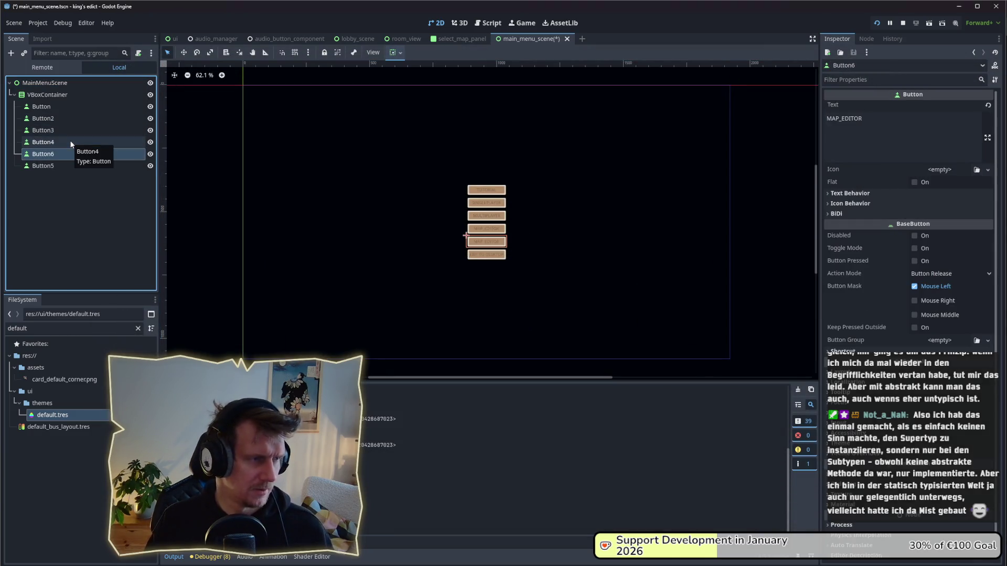
double_click(65, 154)
type("Setting")
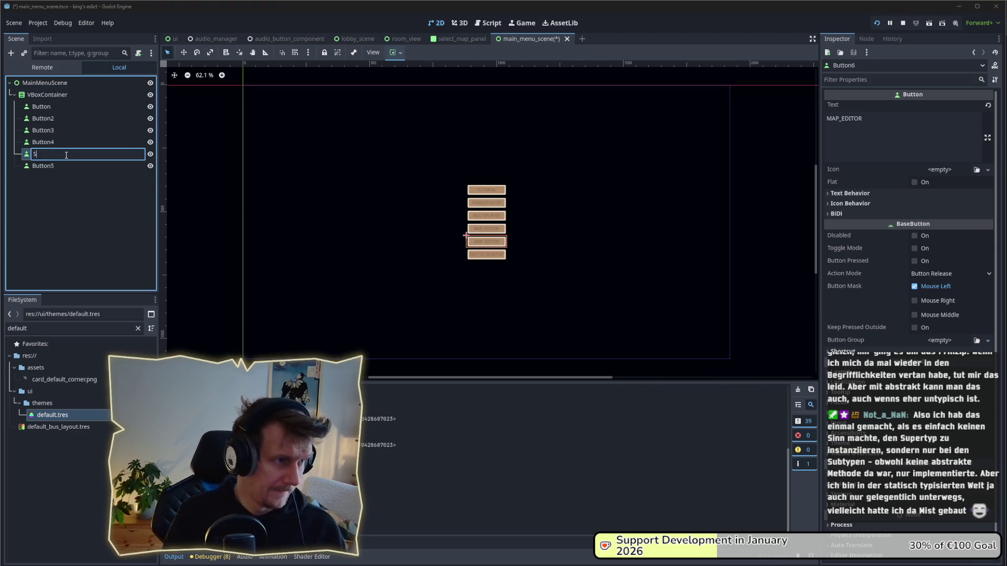
type("s")
key("Return")
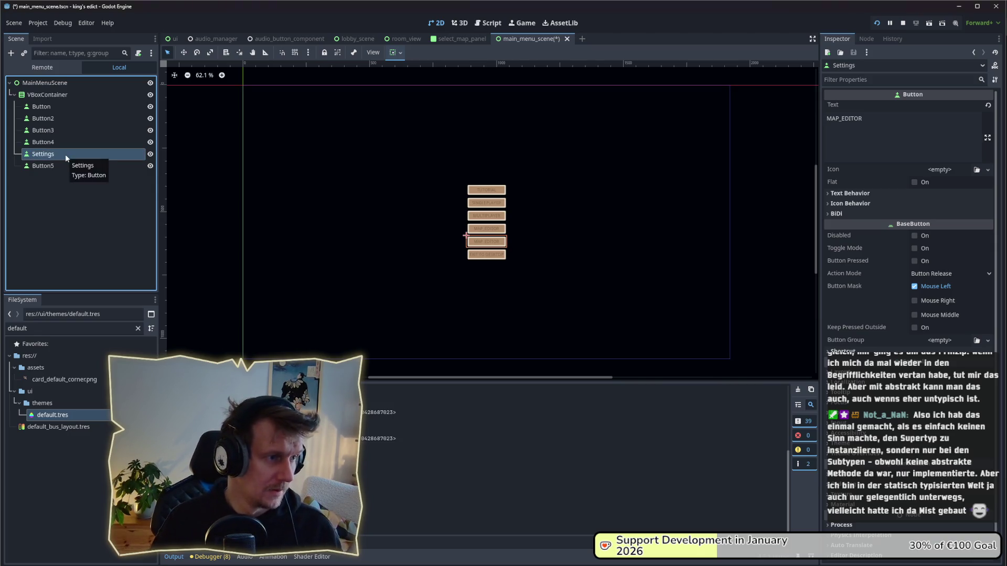
left_click(936, 139)
key("ctrl+a")
type("SETTIN")
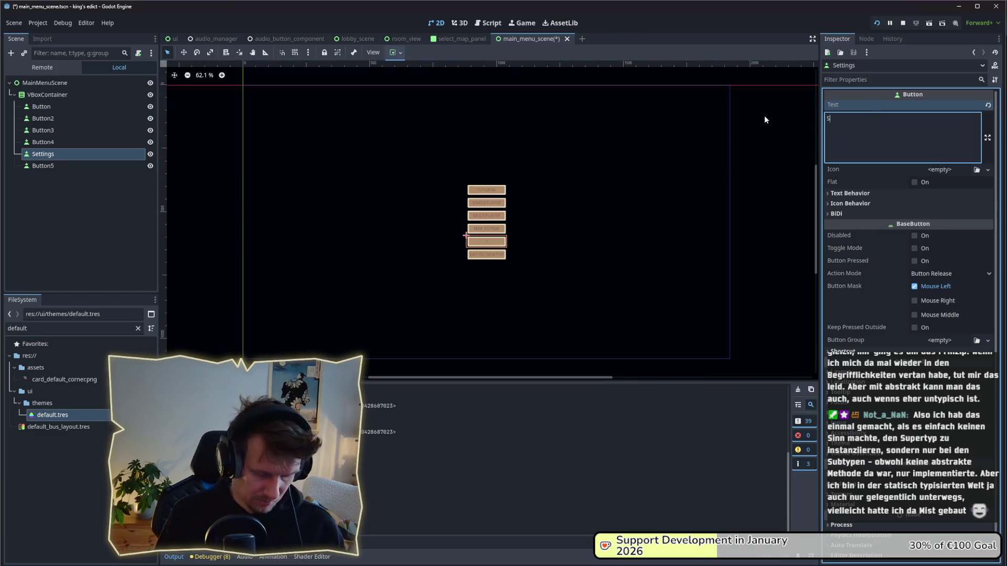
type("GS")
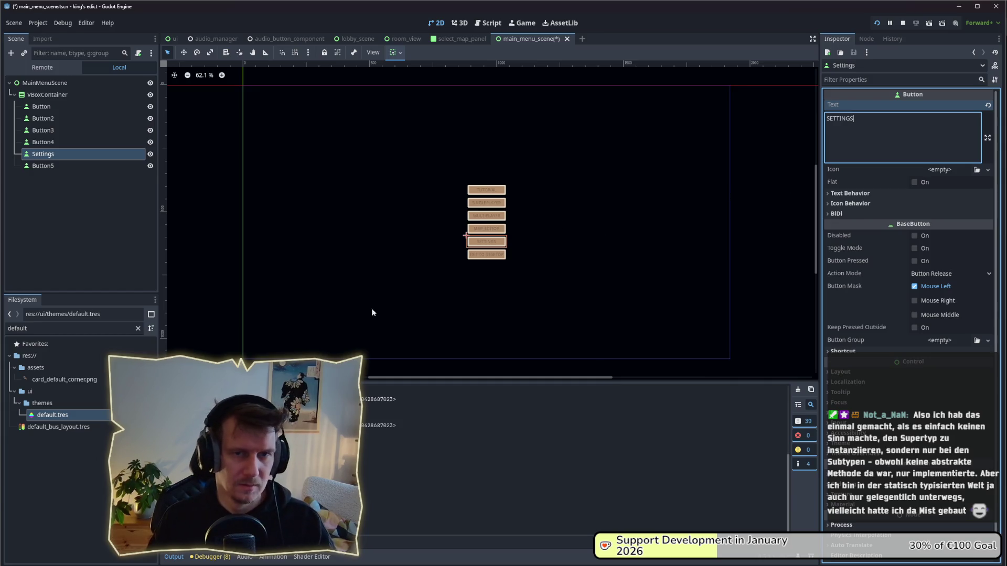
left_click(94, 237)
Rename Button4 to MapEditor and Button5 to Exit
left_click(51, 144)
double_click(52, 143)
type("M")
type("ap")
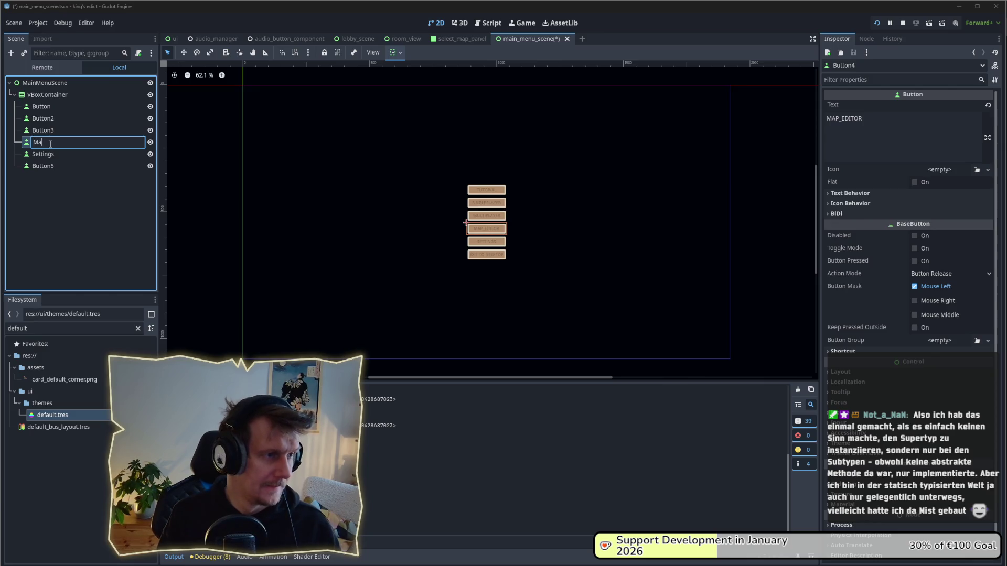
type("Editor")
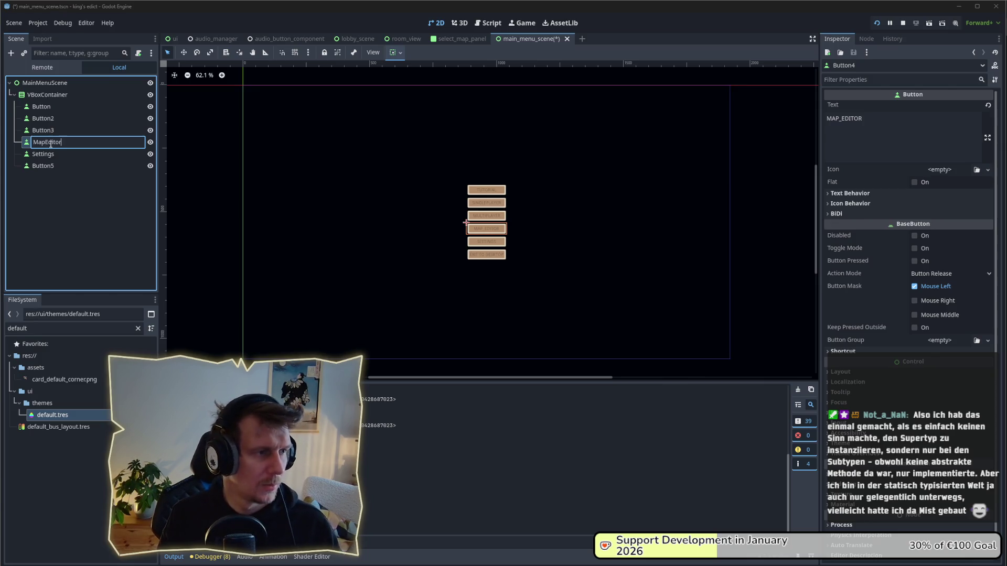
key("Return")
left_click(51, 165)
left_click(51, 167)
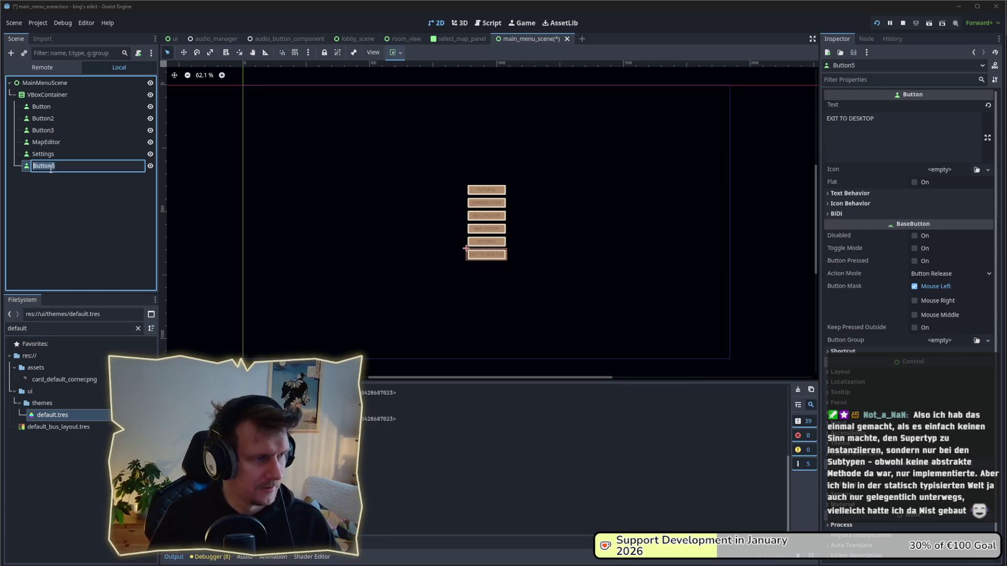
type("EXIT")
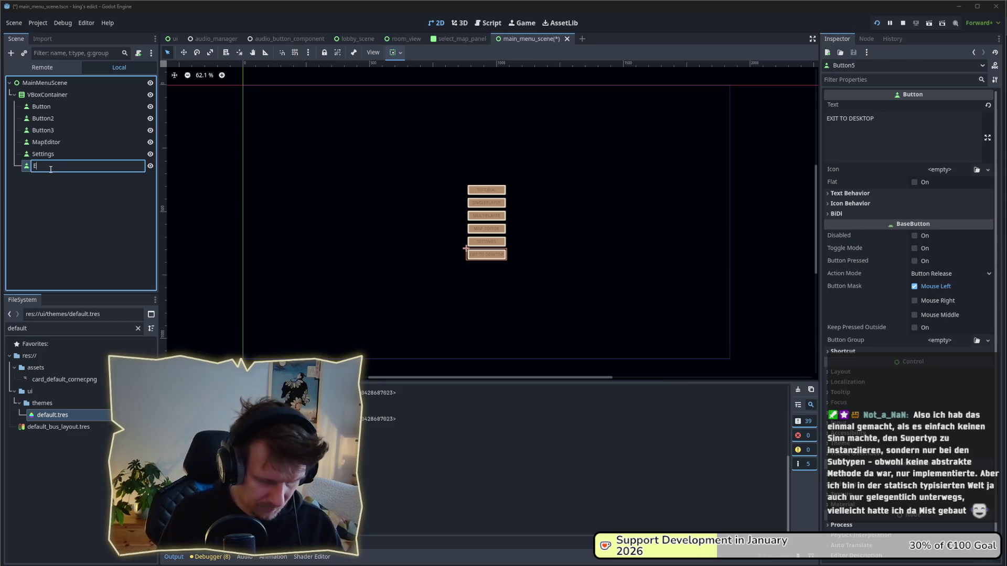
type("t")
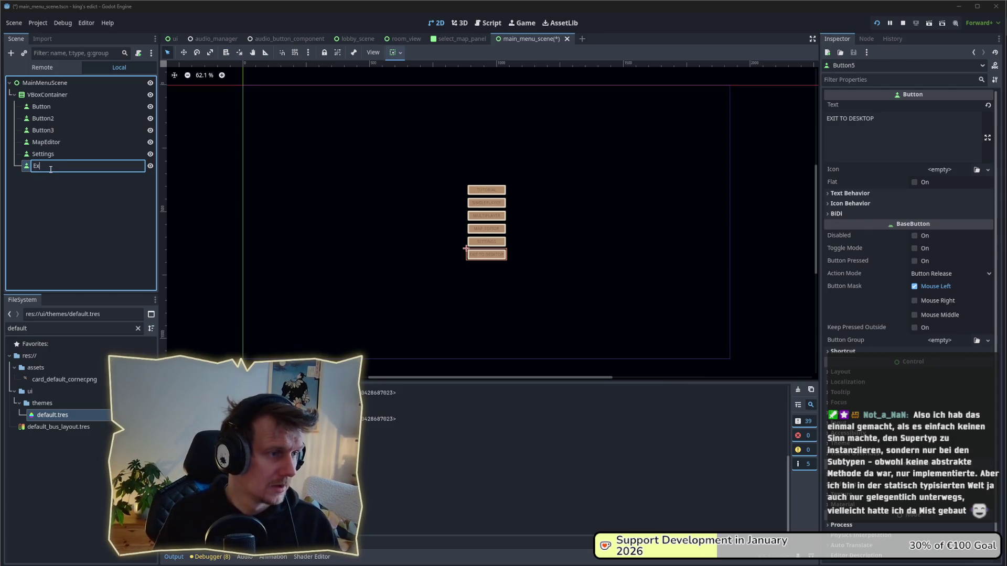
key("Return")
Rename the remaining button nodes to Multiplayer, Singleplayer and Tutorial
left_click(44, 133)
left_click(44, 134)
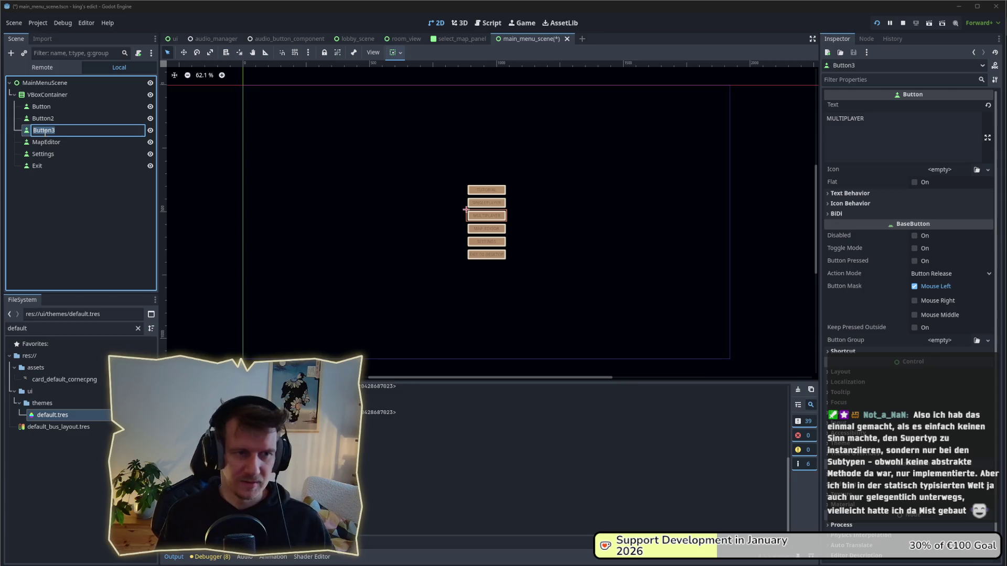
type("Multiplayer")
key("Return")
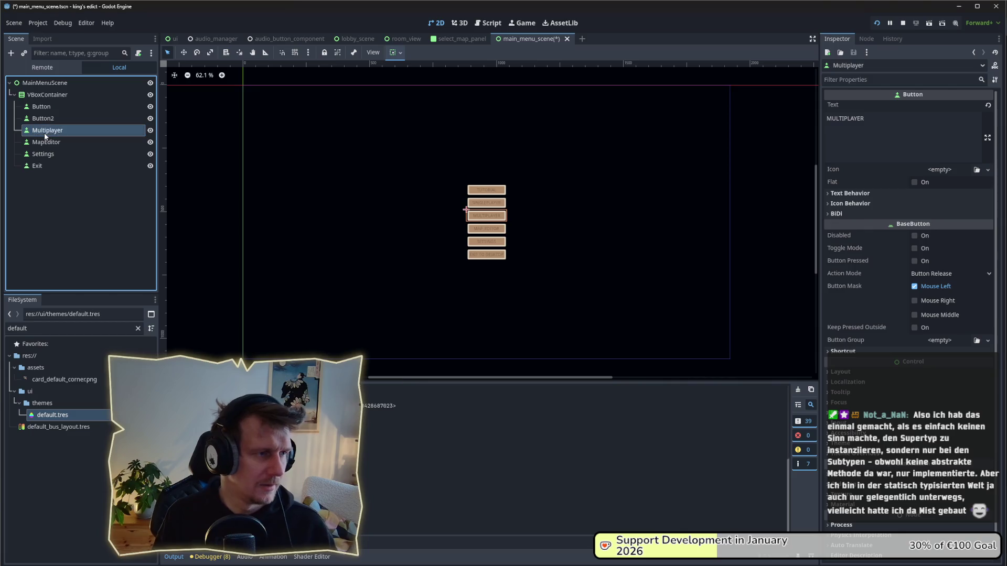
left_click(46, 121)
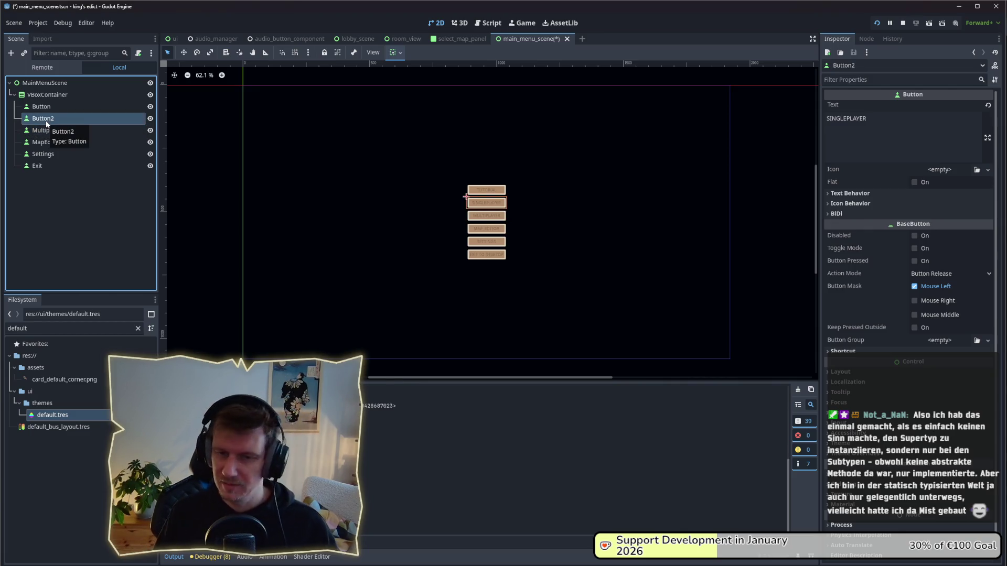
key("F2")
type("S")
type("ngl")
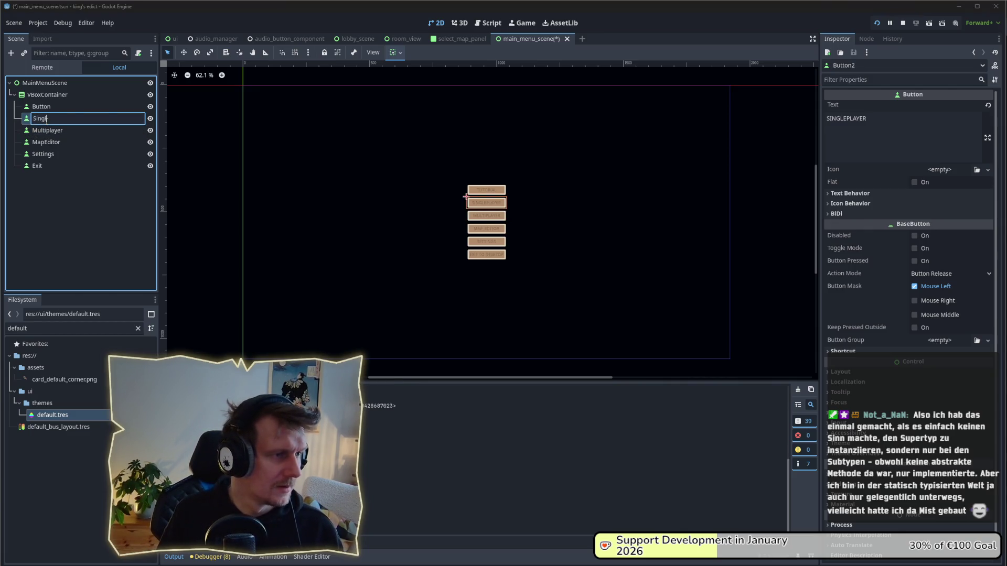
type("leplayer")
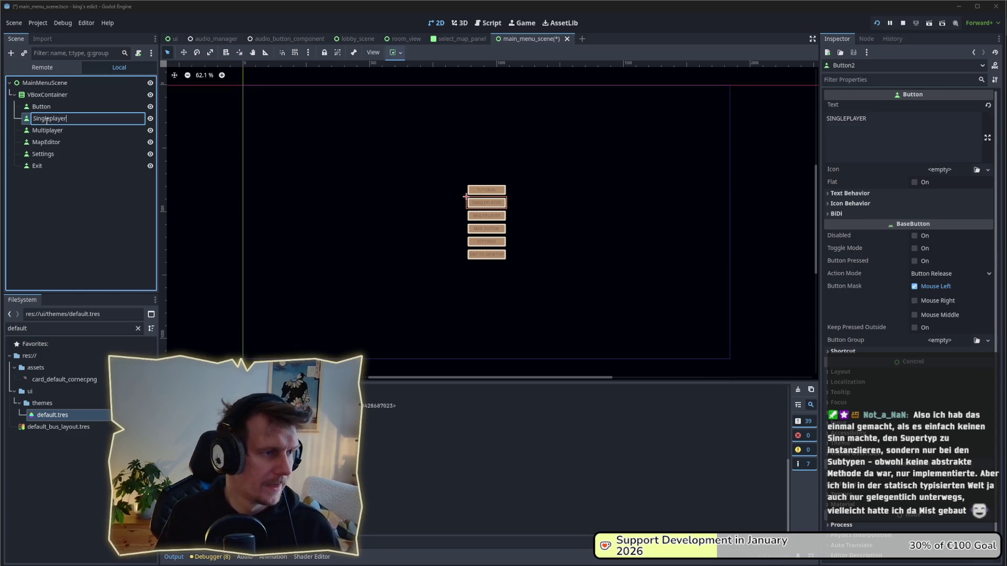
key("Return")
left_click(42, 106)
key("F2")
type("Tutorial")
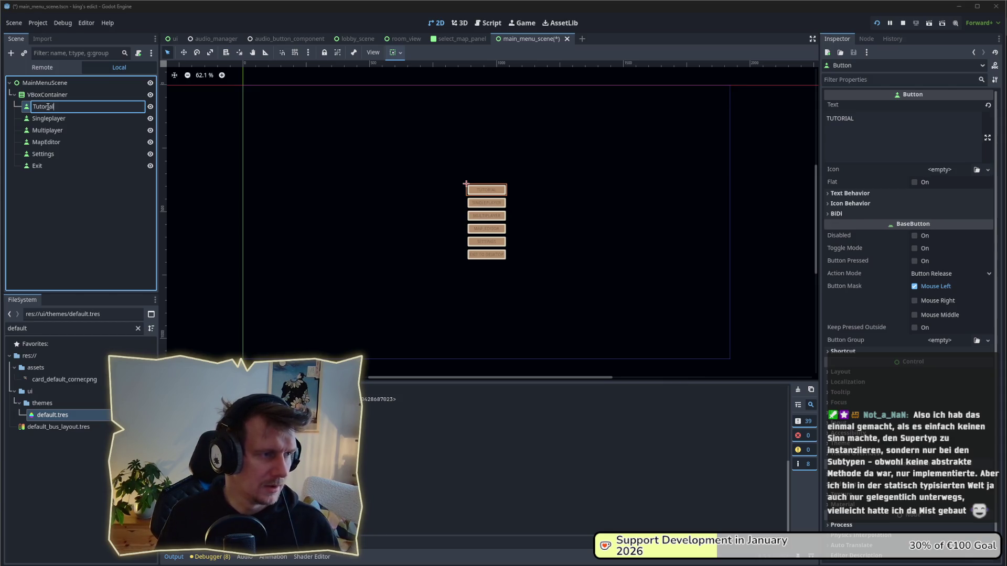
key("Return")
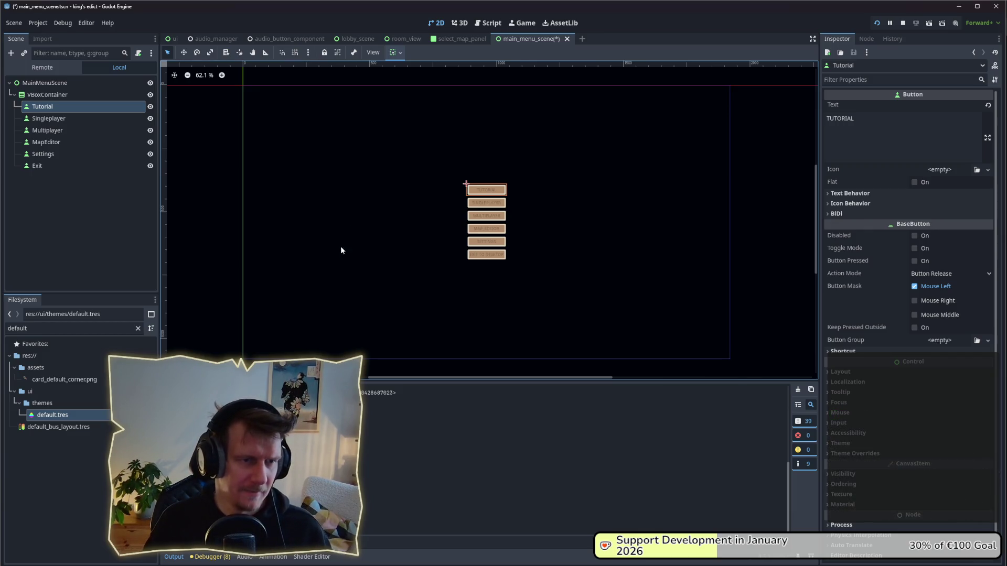
left_click(468, 280)
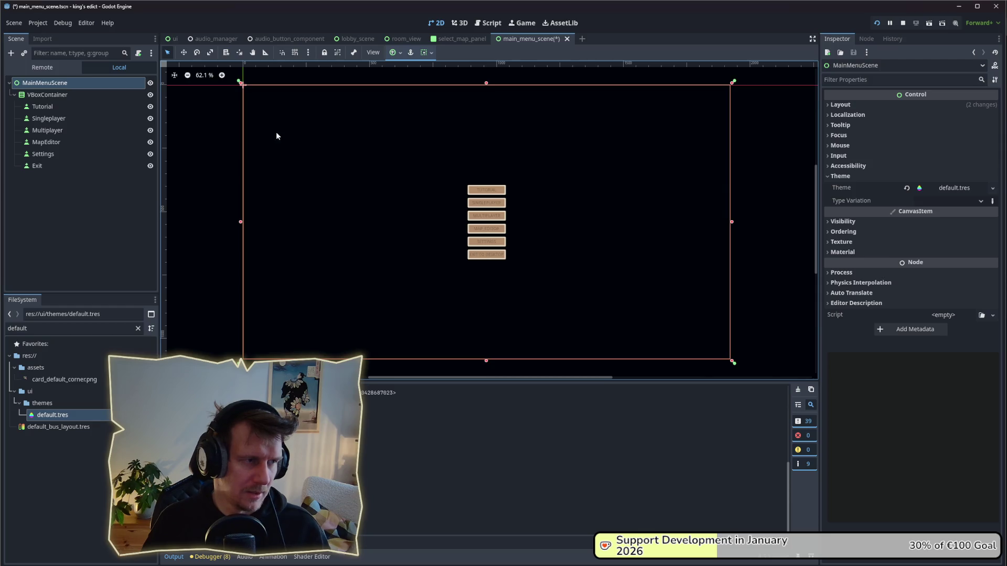
Move the UpdateNotes panel and UpdateNotesButton from the lobby scene into the main menu and save
left_click(62, 197)
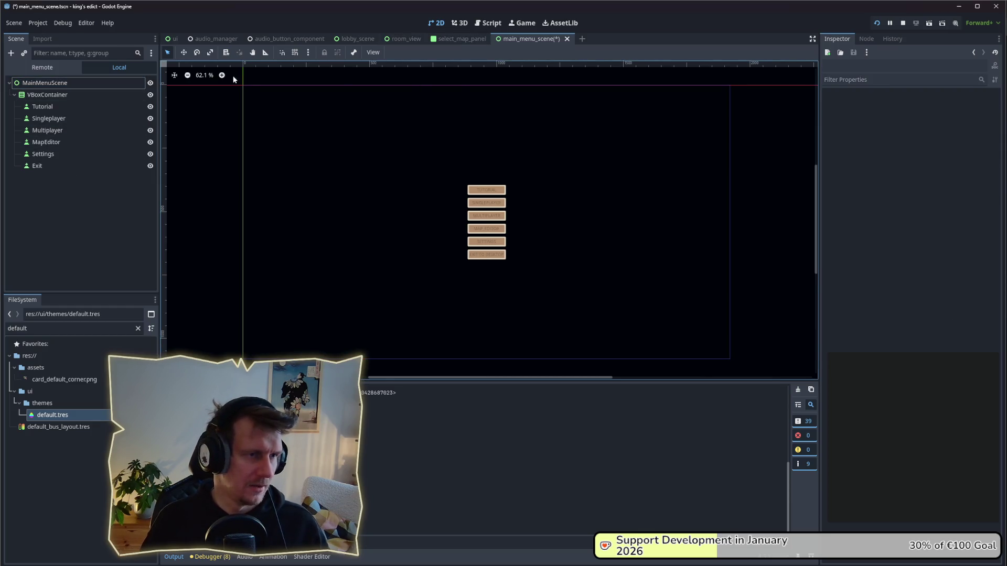
left_click(357, 39)
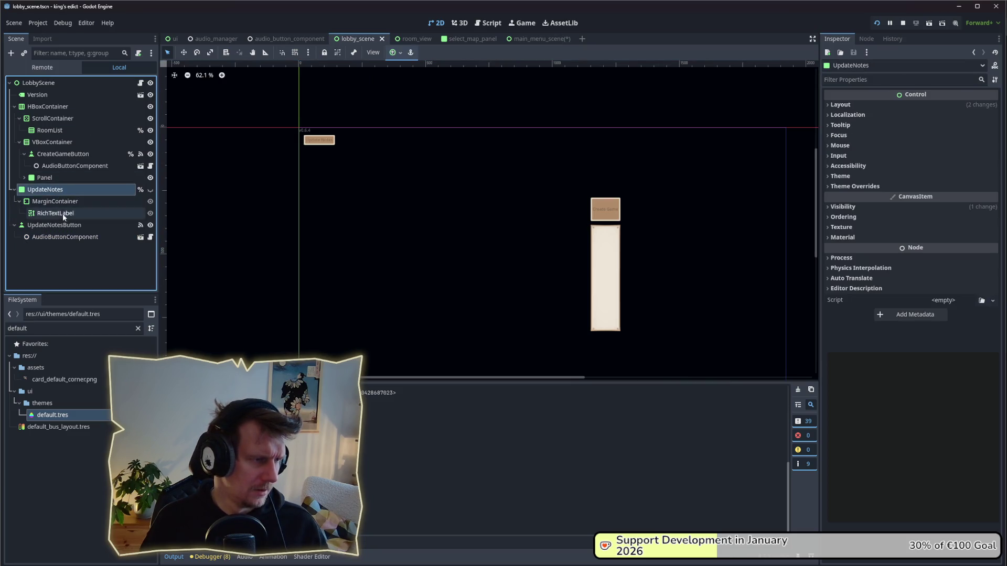
left_click(64, 227)
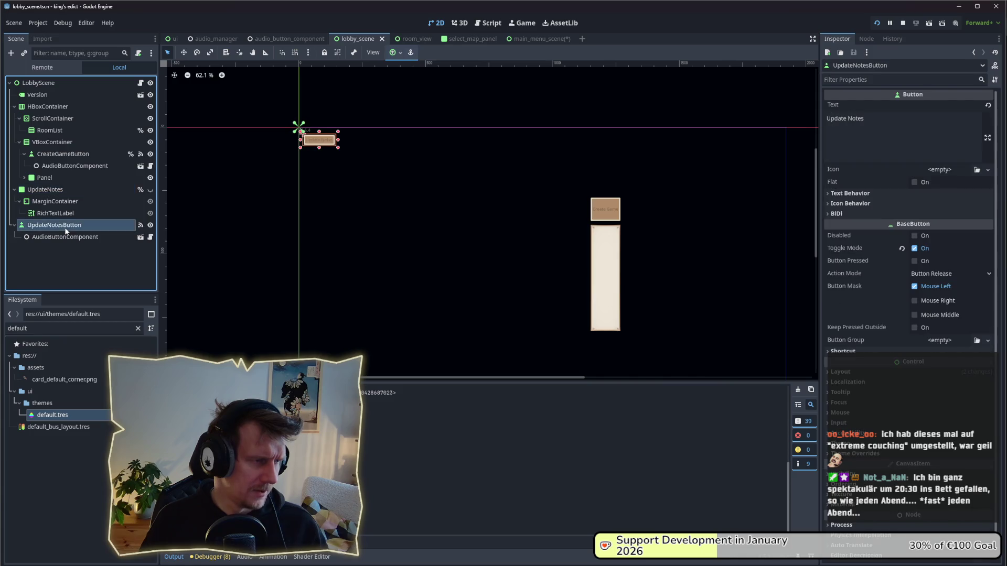
left_click(58, 190, "shift")
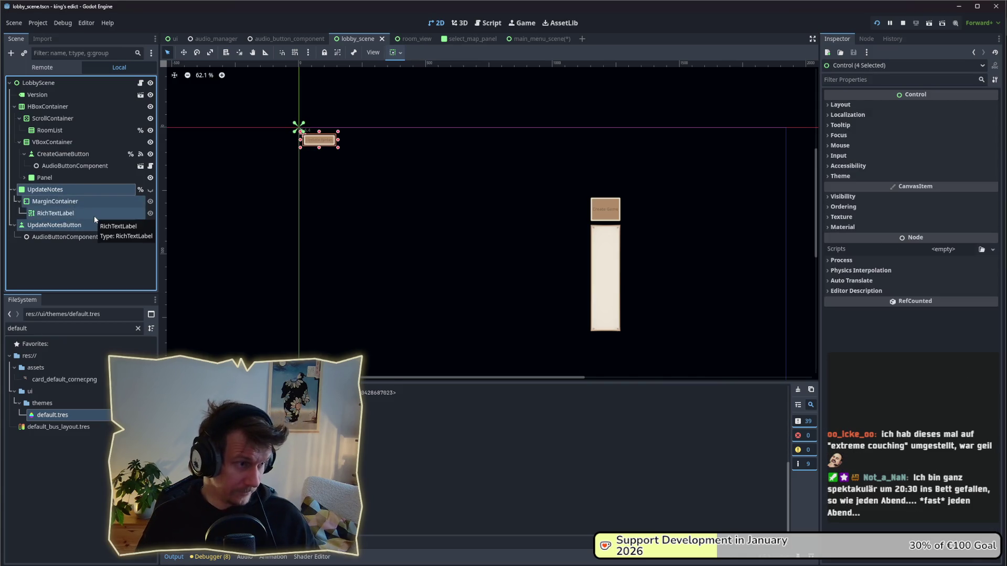
key("Delete")
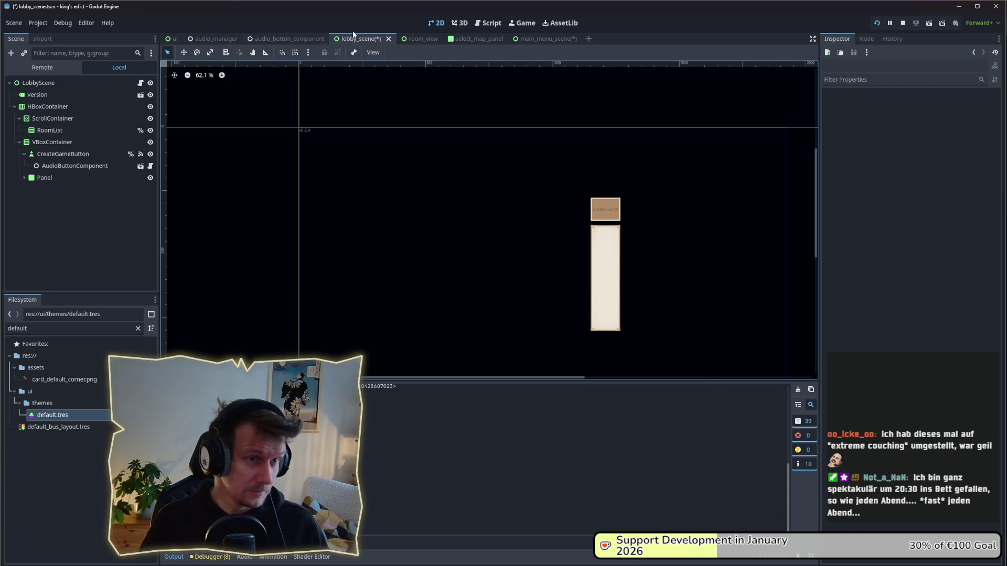
left_click(531, 37)
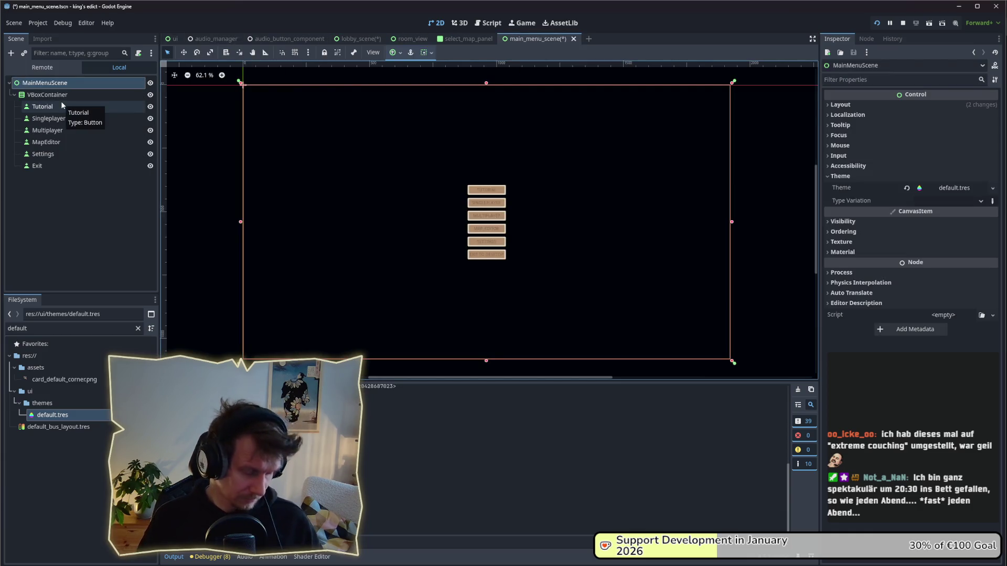
key("ctrl+v")
key("ctrl+s")
Inspect the pasted update-notes nodes and test showing and hiding the panel
left_click(45, 177)
left_click(65, 189)
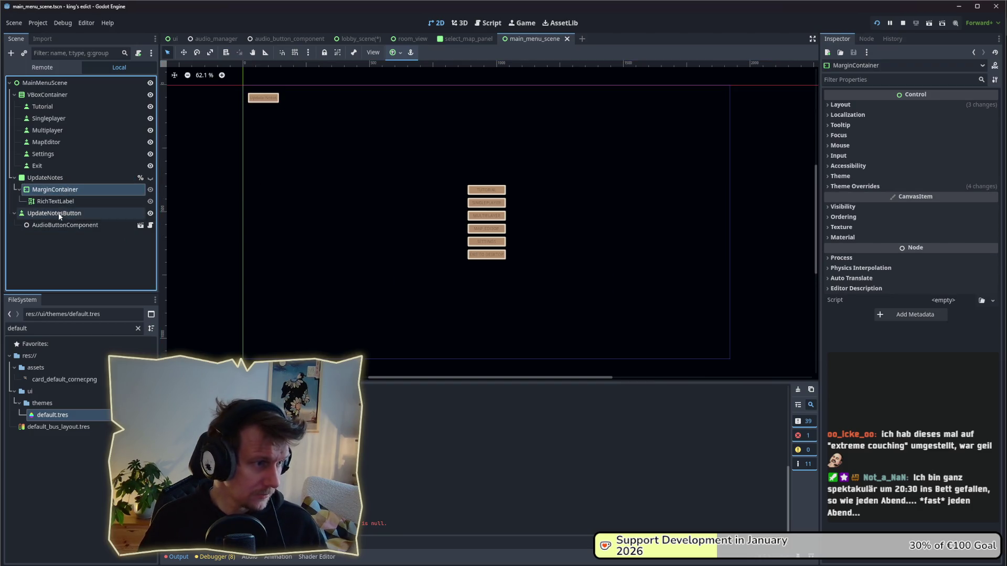
left_click(58, 213)
left_click(150, 178)
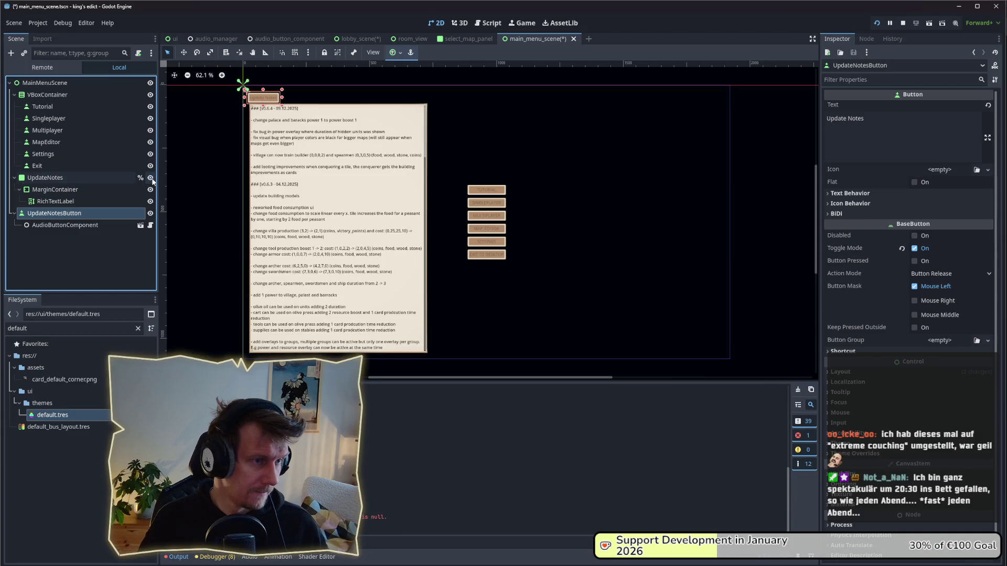
left_click(152, 180)
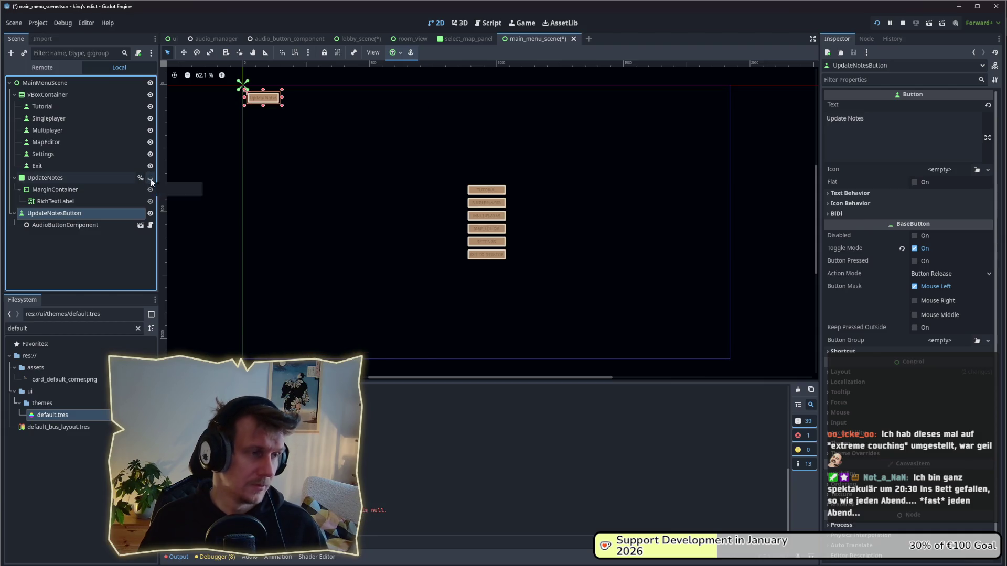
left_click(59, 178)
left_click(54, 213)
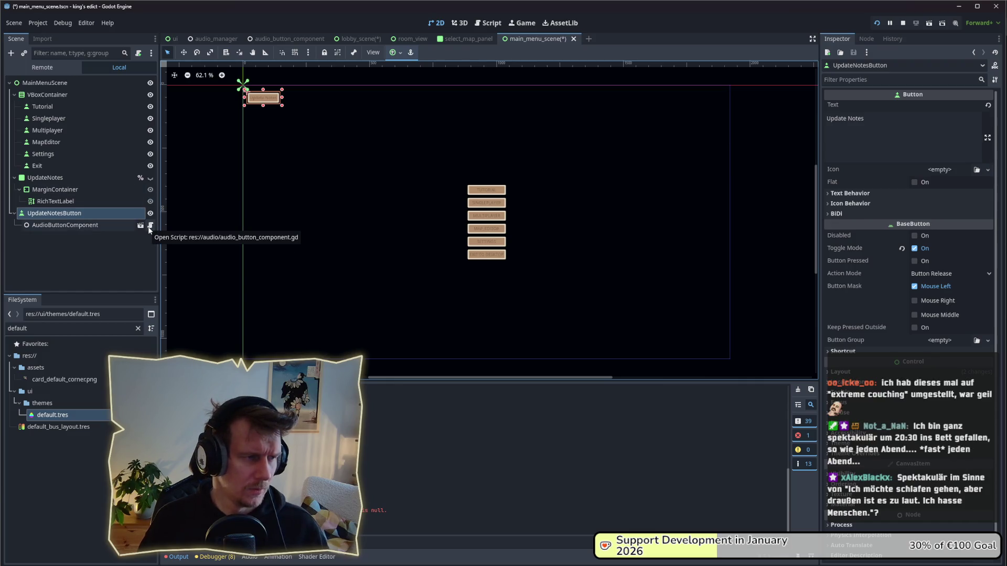
Open the lobby script and select _on_update_notes_button_toggled on lines 52–53
left_click(350, 39)
left_click(142, 83)
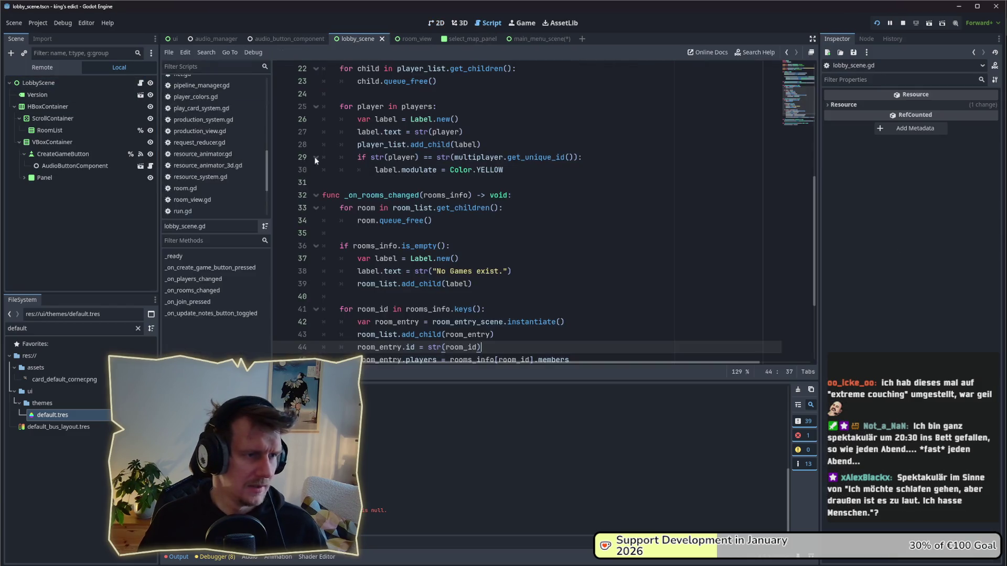
left_click(803, 74)
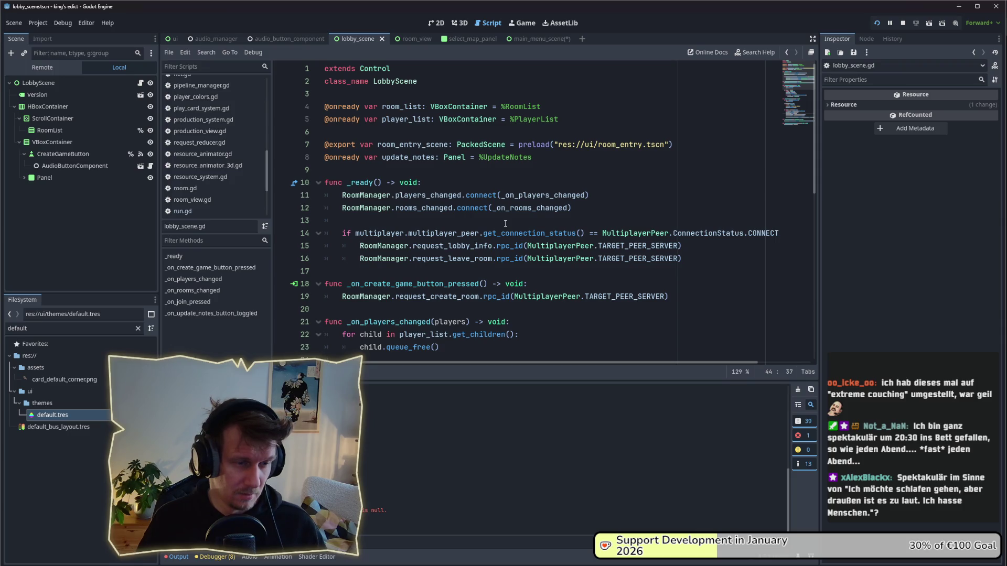
scroll(506, 223, "down", 2)
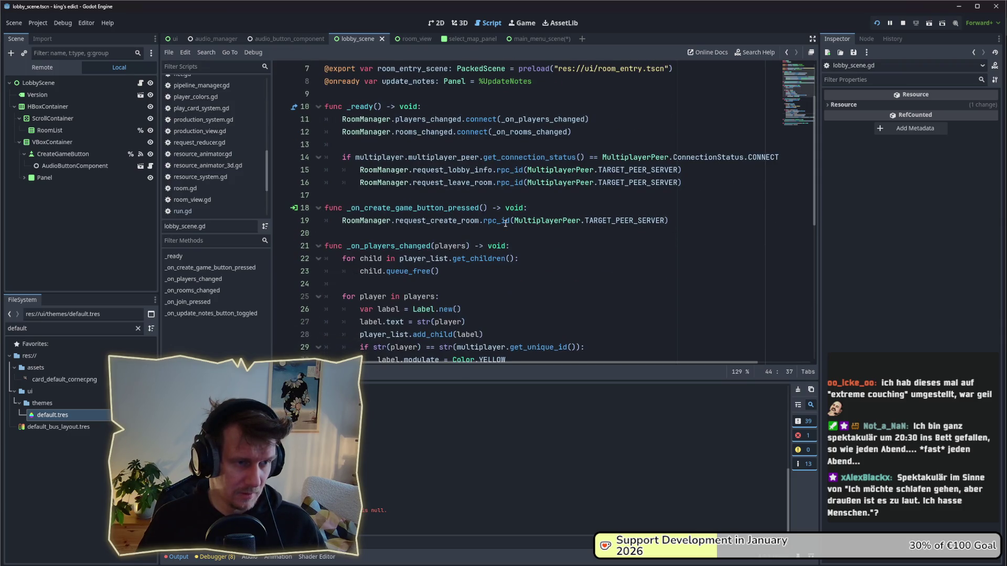
scroll(506, 223, "down", 3)
scroll(505, 223, "down", 5)
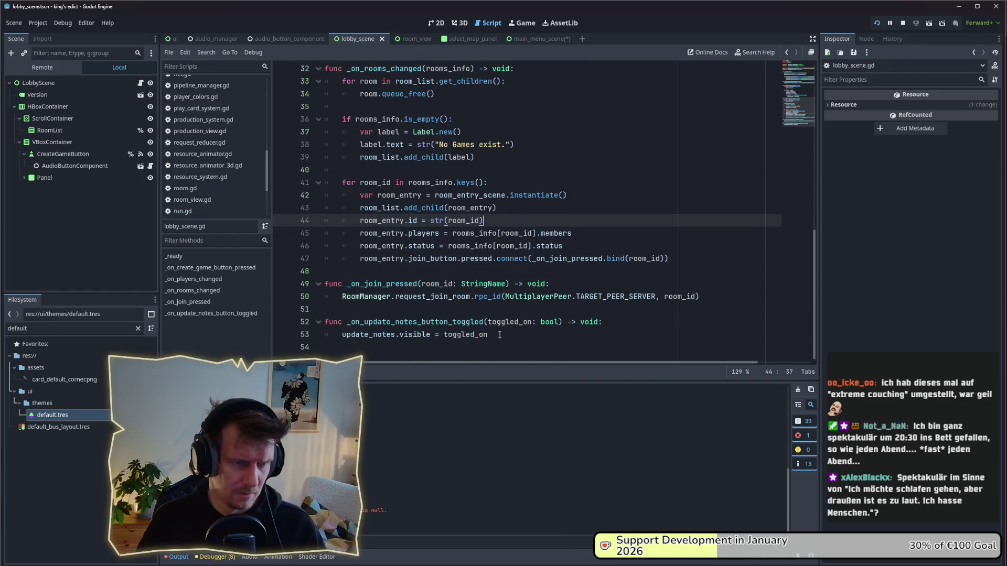
mouse_move(499, 334)
left_mouse_down()
mouse_move(346, 335)
mouse_move(323, 322)
left_mouse_up()
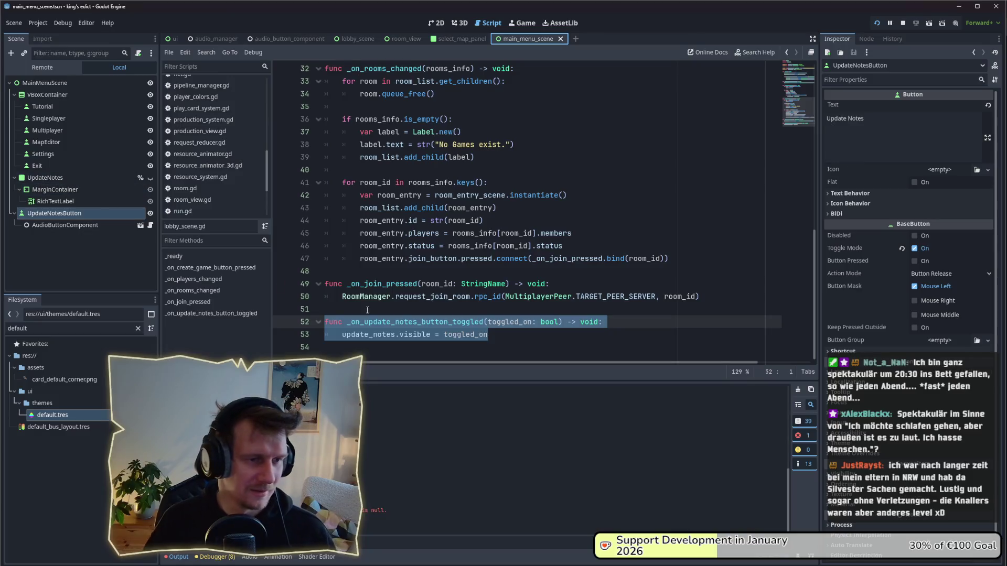
left_click(47, 178)
left_click(49, 212)
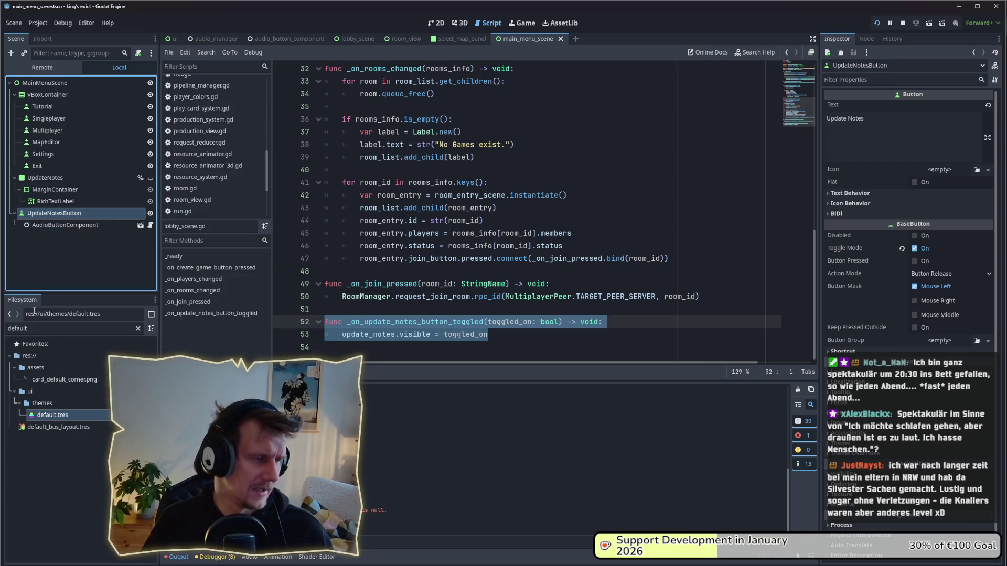
Clear the FileSystem filter and locate the ui folder
right_click(72, 213)
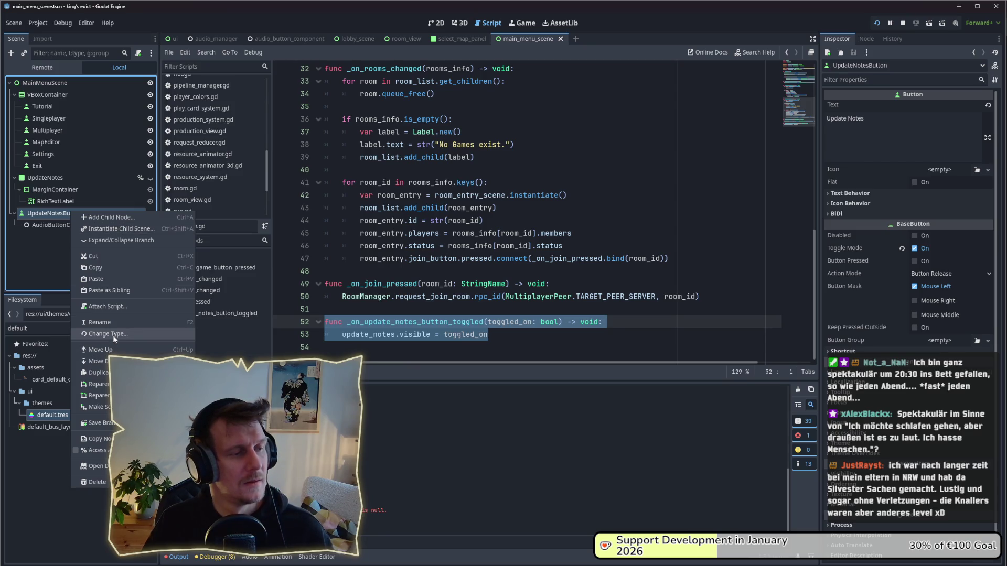
left_click(65, 231)
left_click(26, 328)
key("BackSpace")
key("BackSpace")
key("BackSpace")
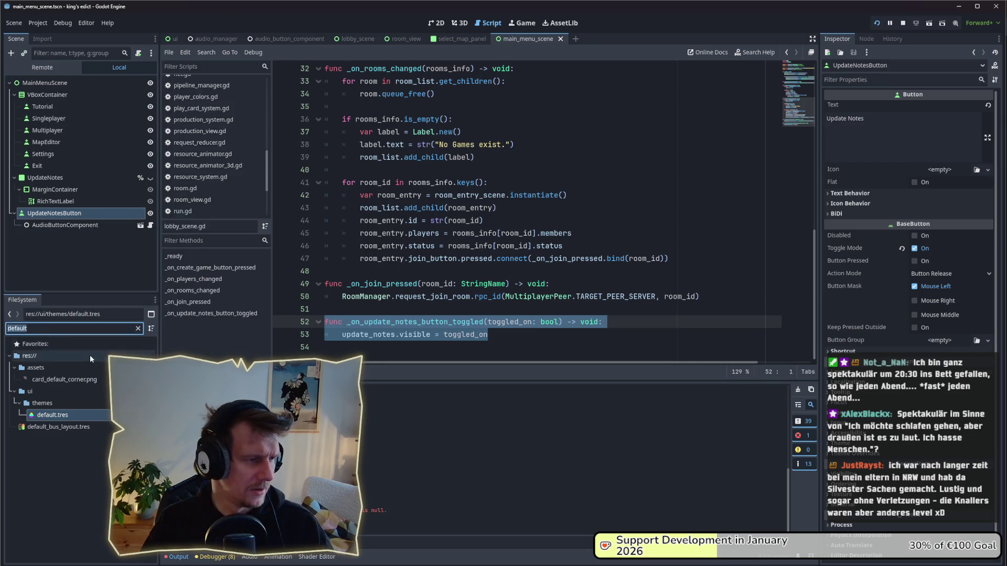
scroll(19, 407, "up", 10)
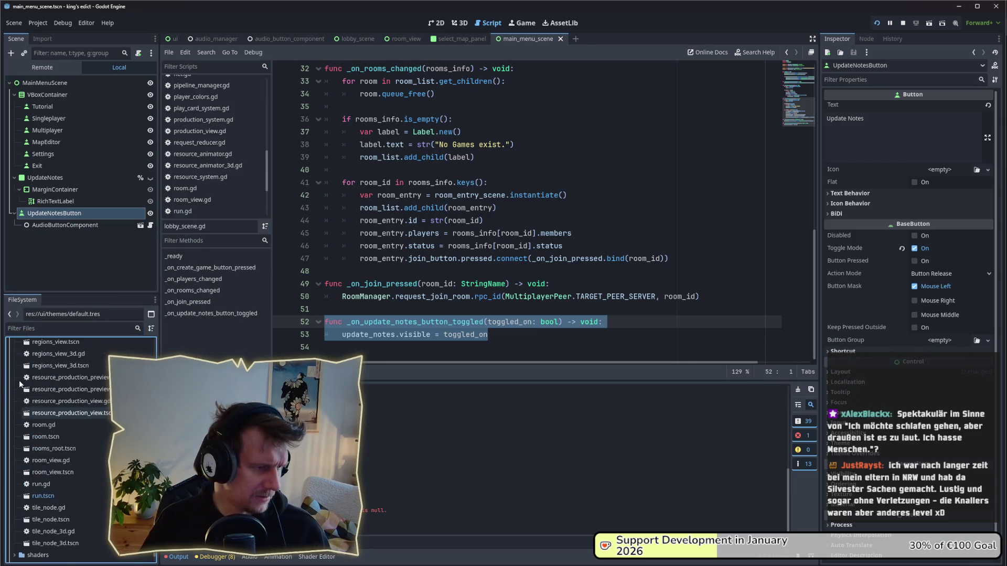
scroll(19, 407, "up", 10)
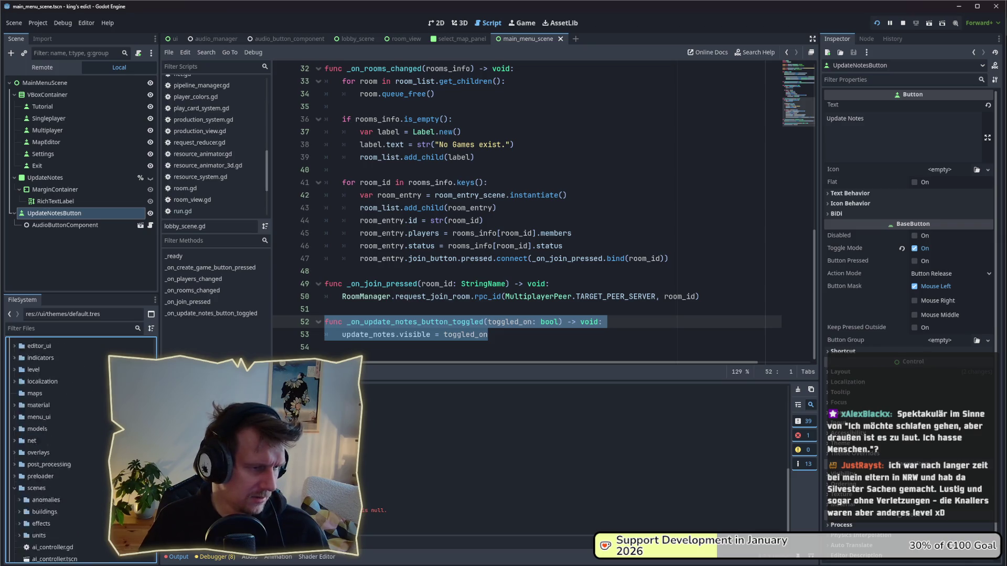
scroll(42, 430, "down", 5)
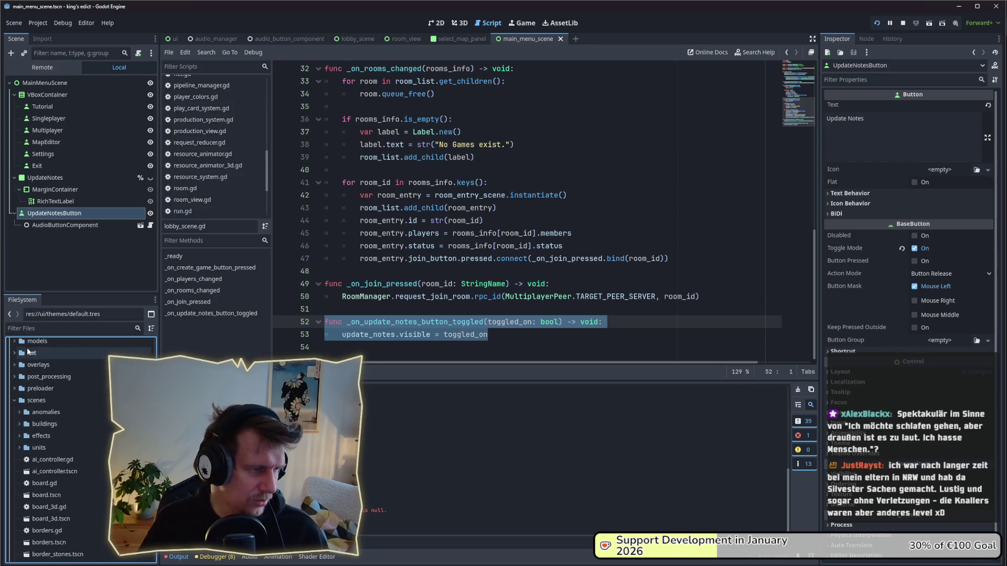
left_click(22, 329)
type("ui")
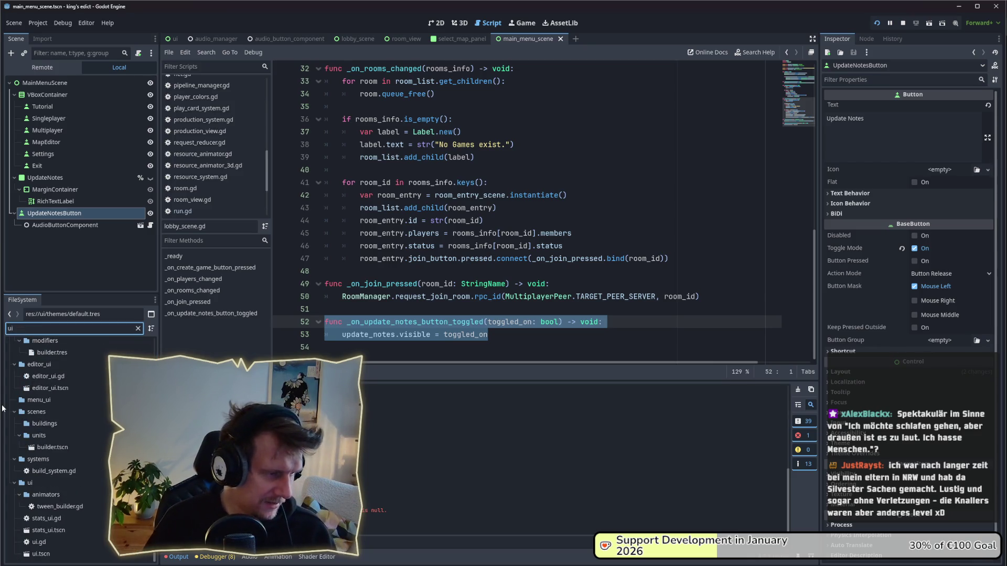
left_click(33, 484)
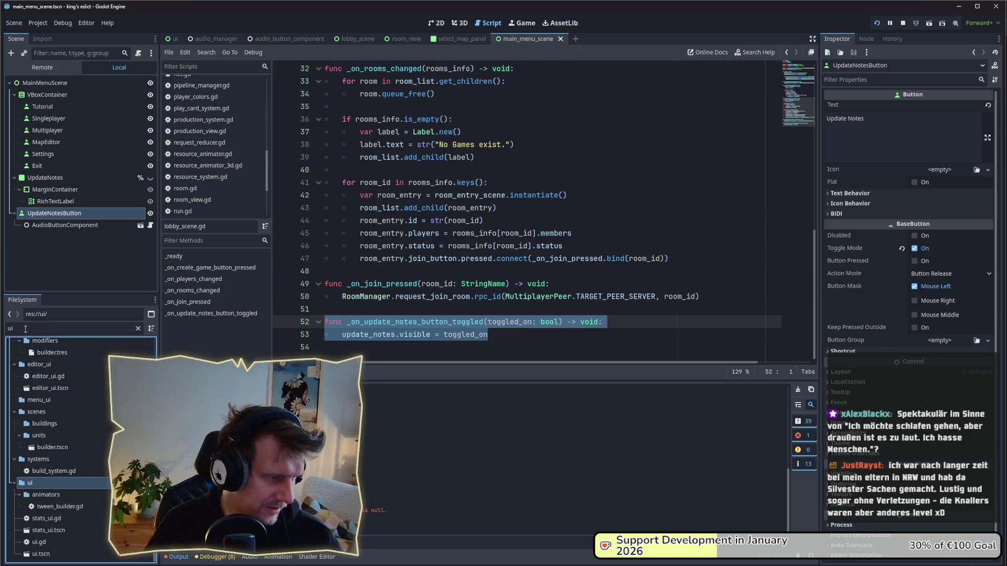
left_click(138, 328)
left_click(20, 396)
Create window_toggle_button.gd in the ui folder and open it for editing
right_click(30, 364)
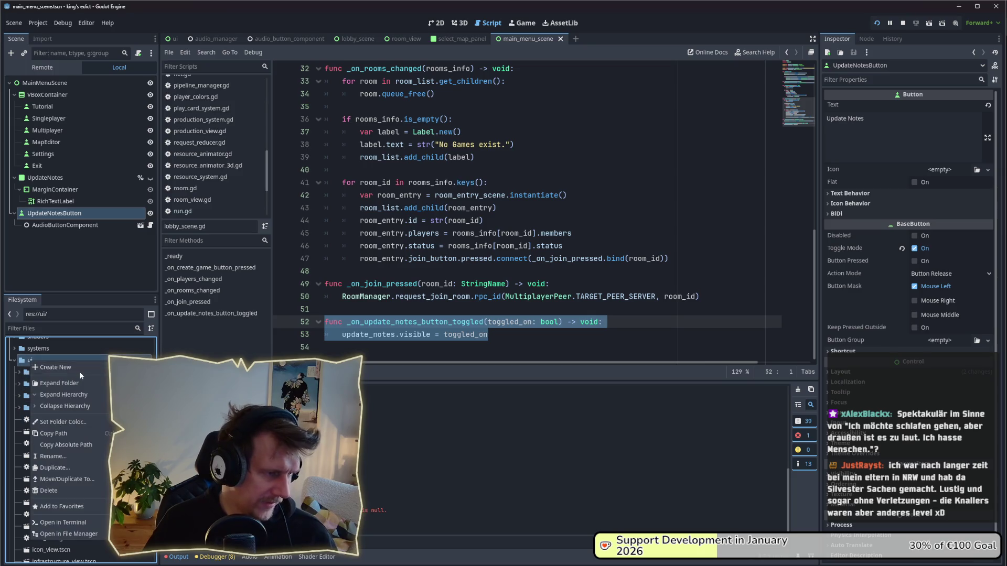
left_click(136, 391)
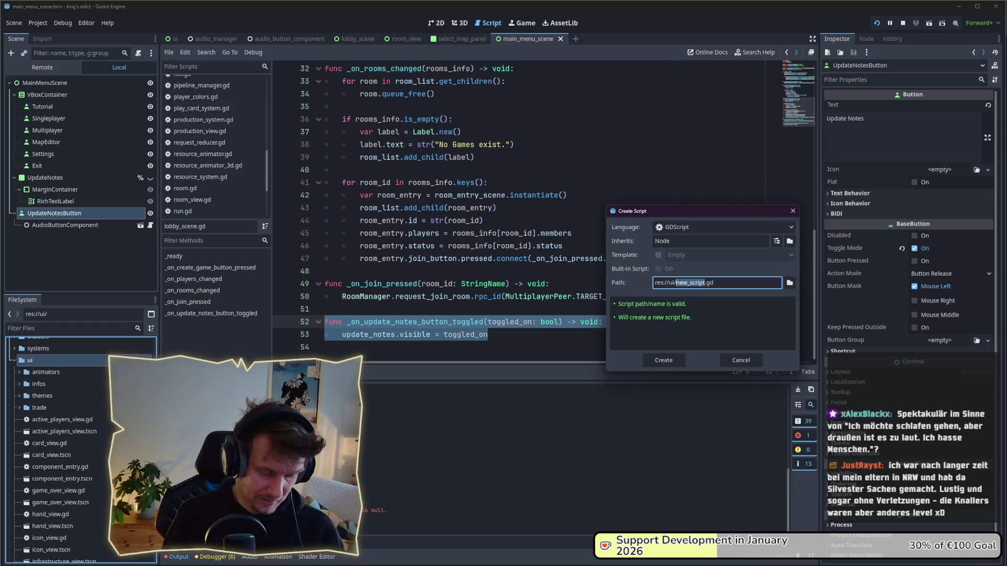
type("window_toggle_button")
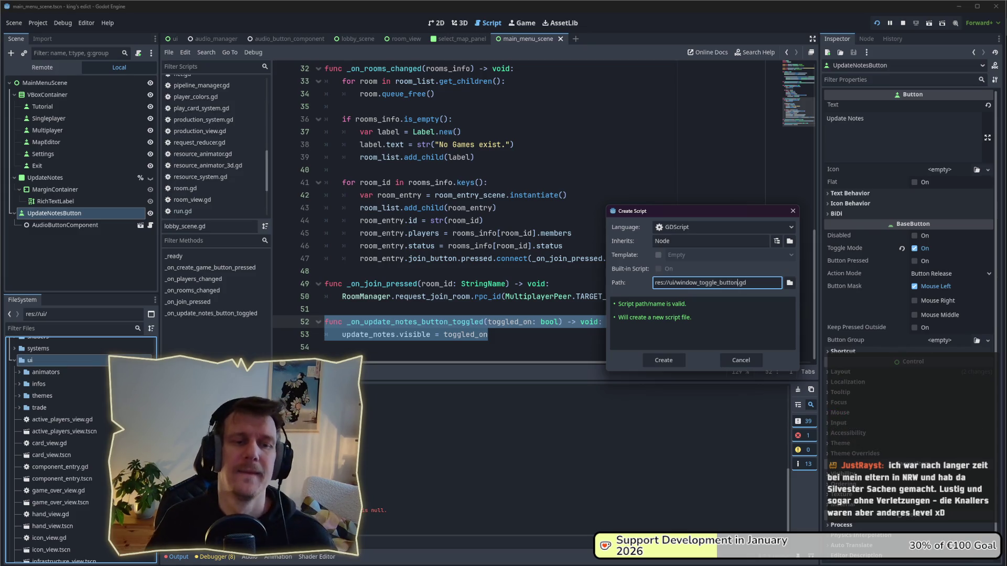
key("Return")
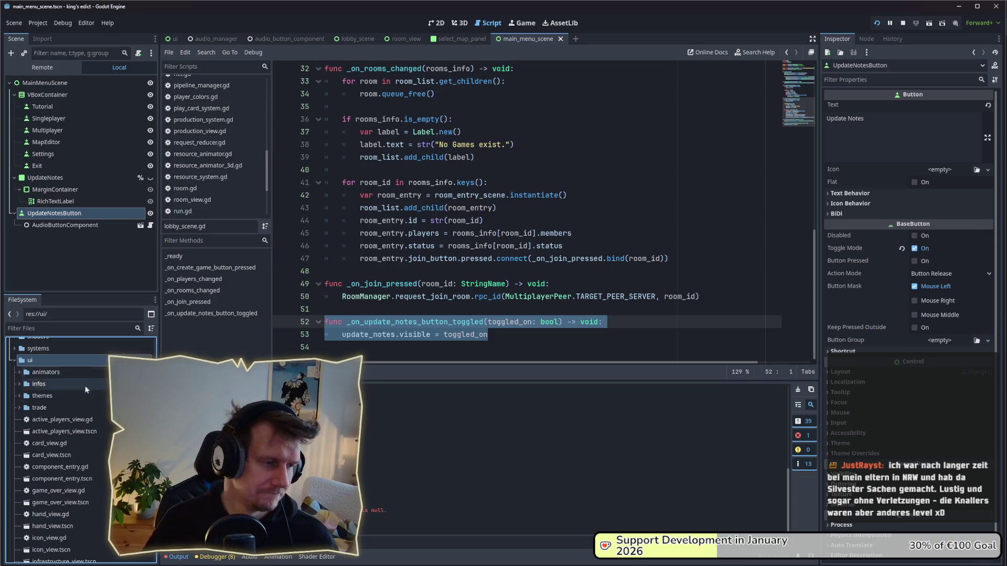
scroll(78, 400, "down", 3)
scroll(77, 404, "down", 15)
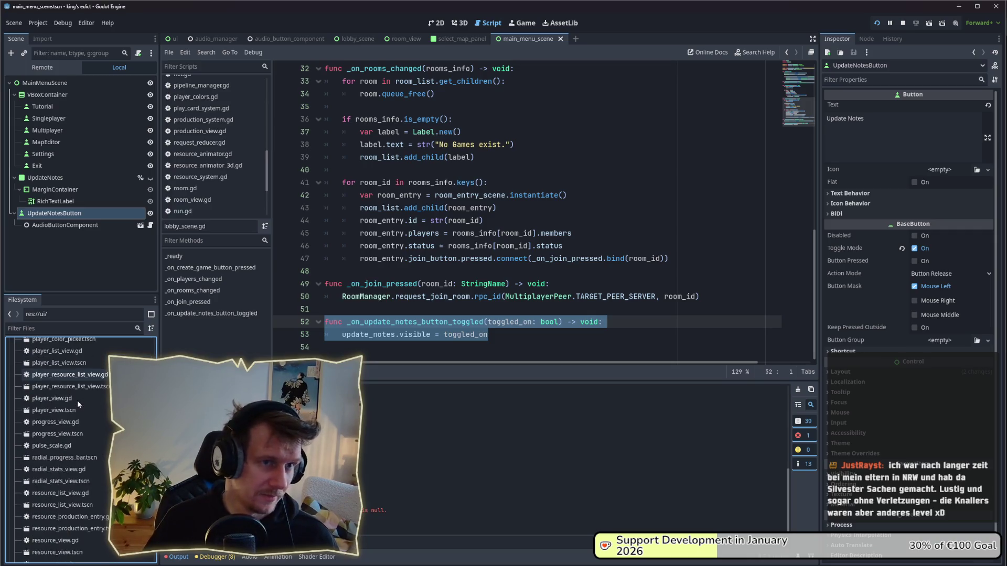
double_click(65, 495)
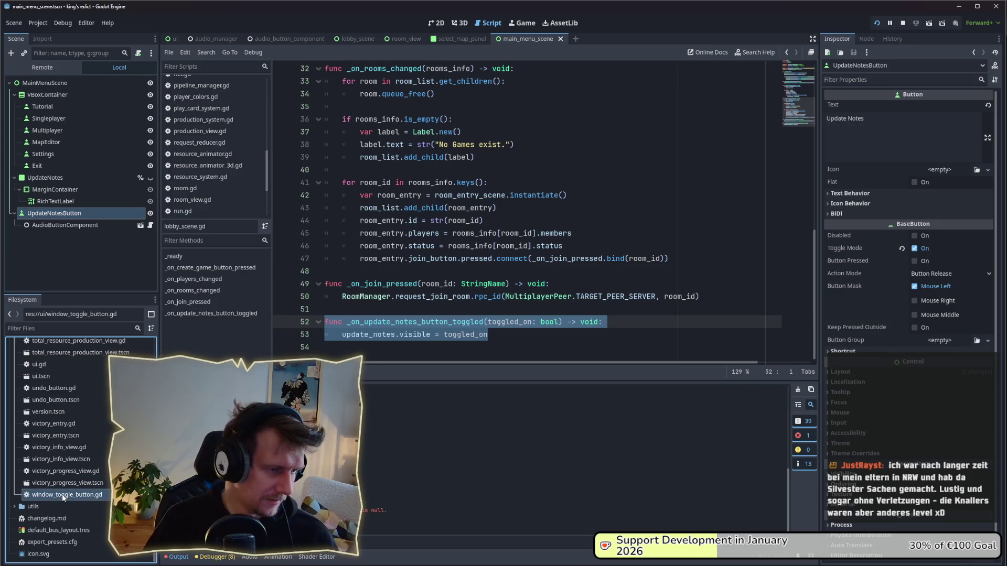
left_click(424, 97)
key("Return")
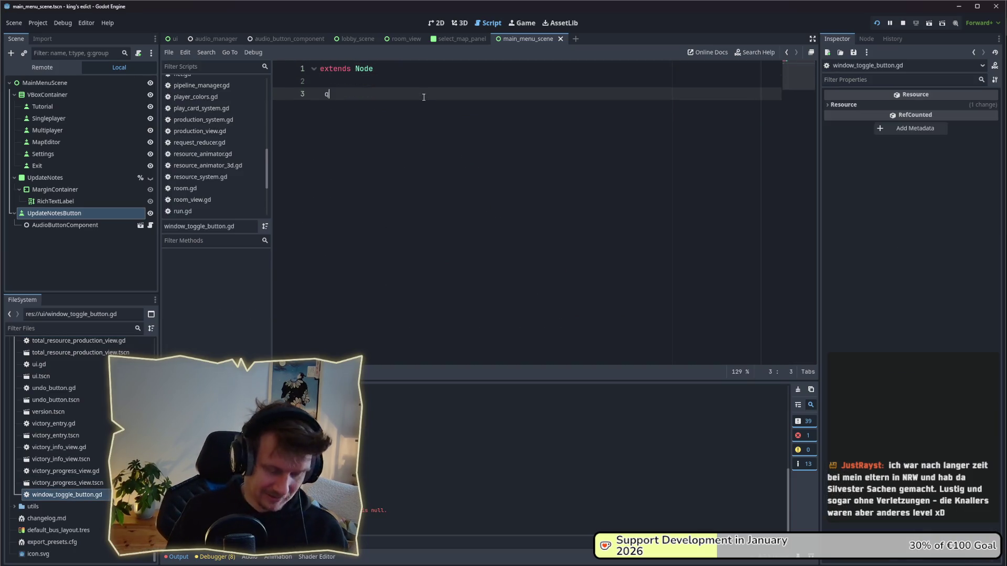
type("@export ")
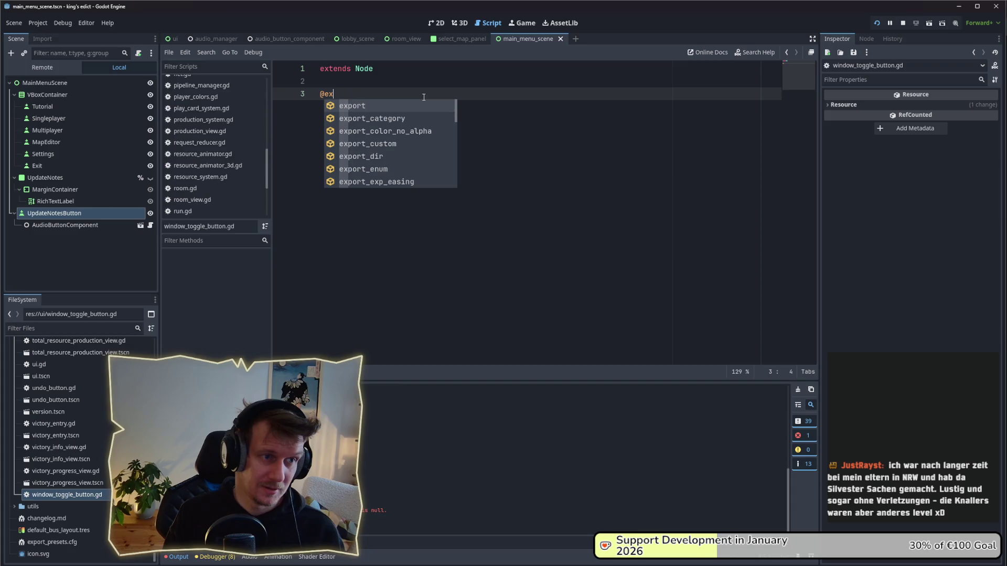
type("node")
key("BackSpace")
key("BackSpace")
key("BackSpace")
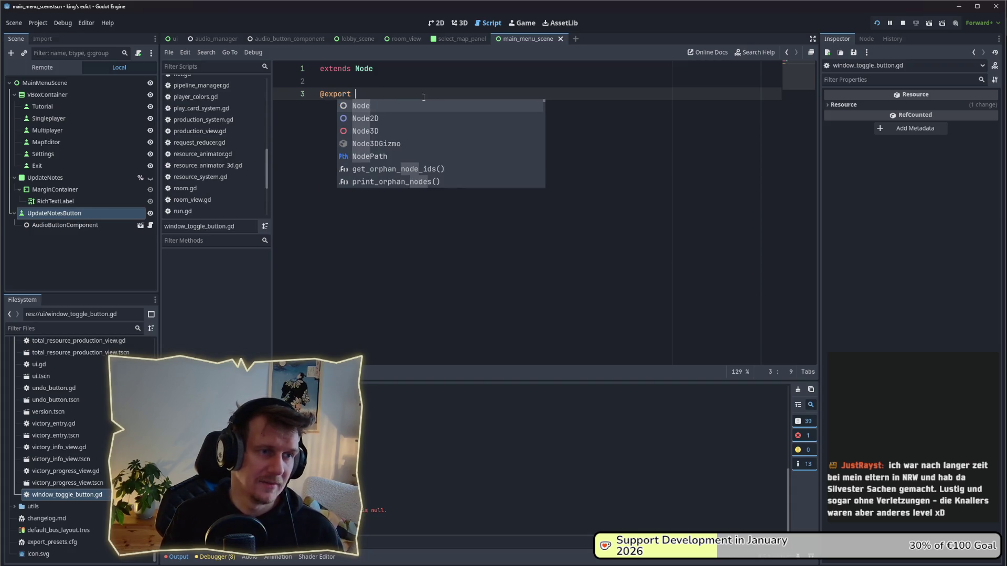
type("C")
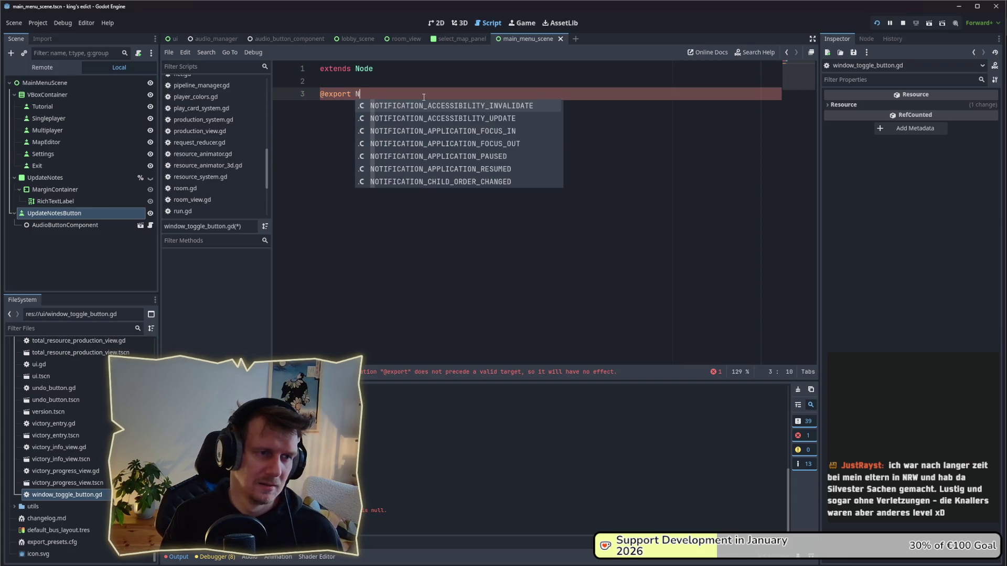
type("on")
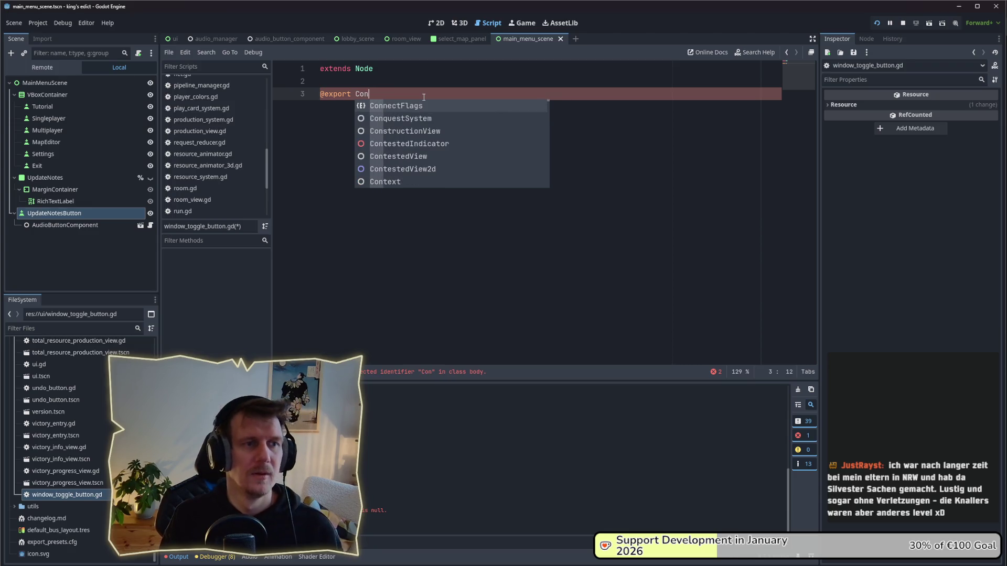
key("BackSpace")
key("BackSpace")
key("BackSpace")
type("var window :")
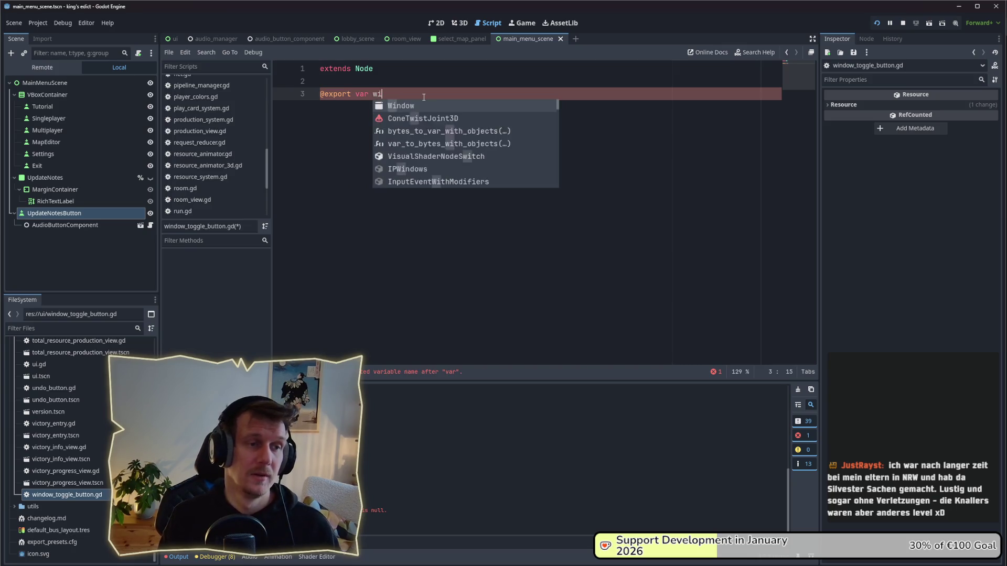
type(" Contro")
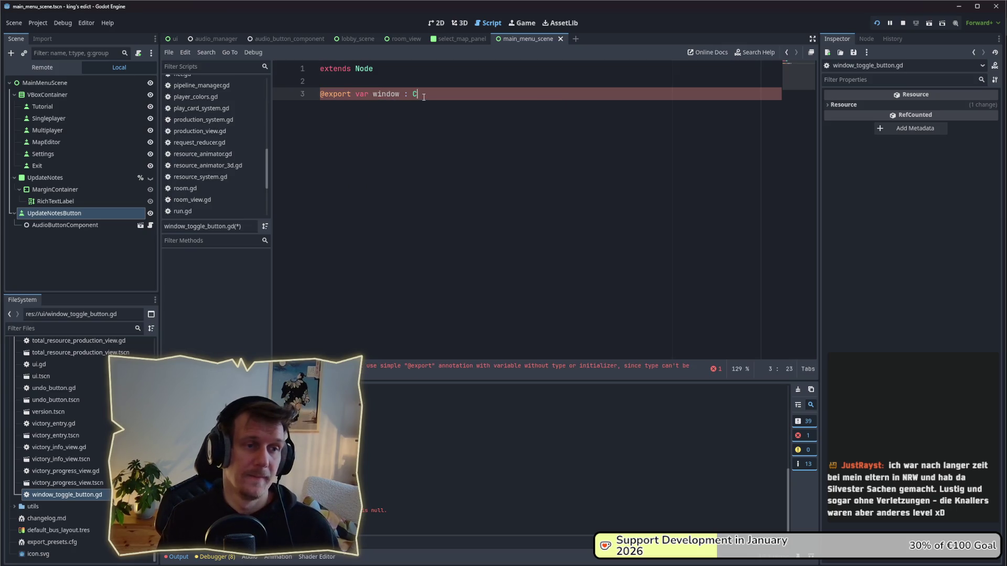
key("Return")
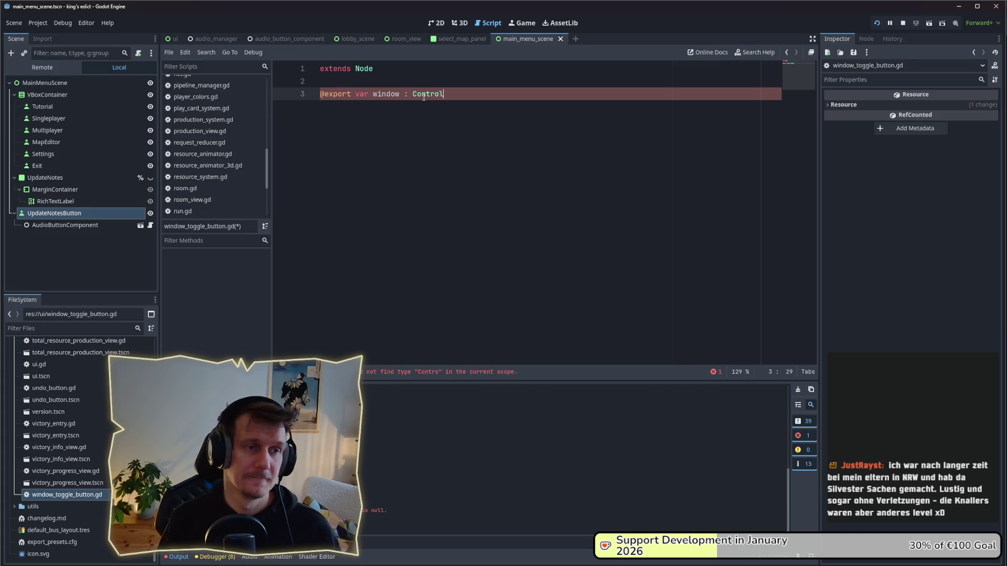
key("Return")
key("Delete")
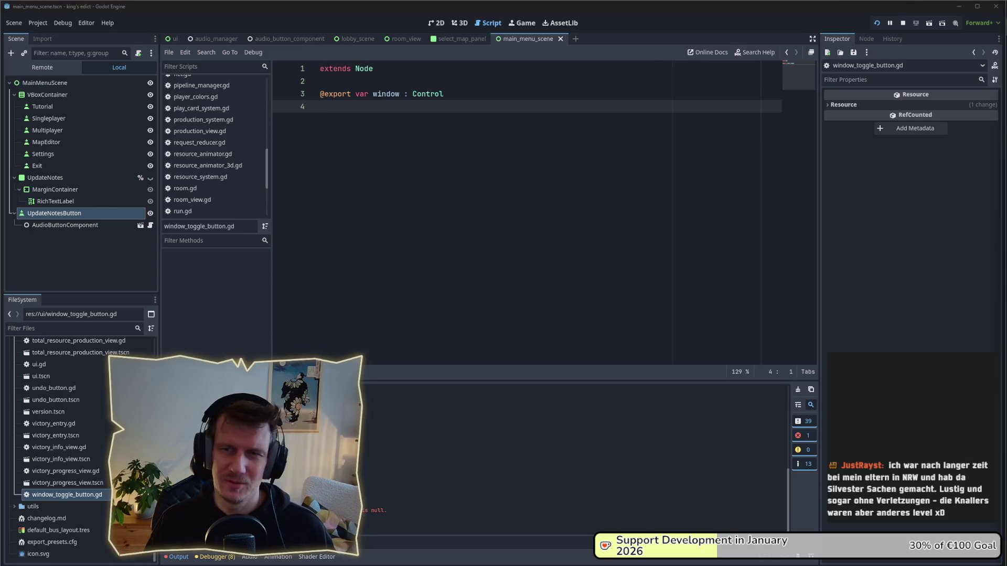
left_click(364, 111)
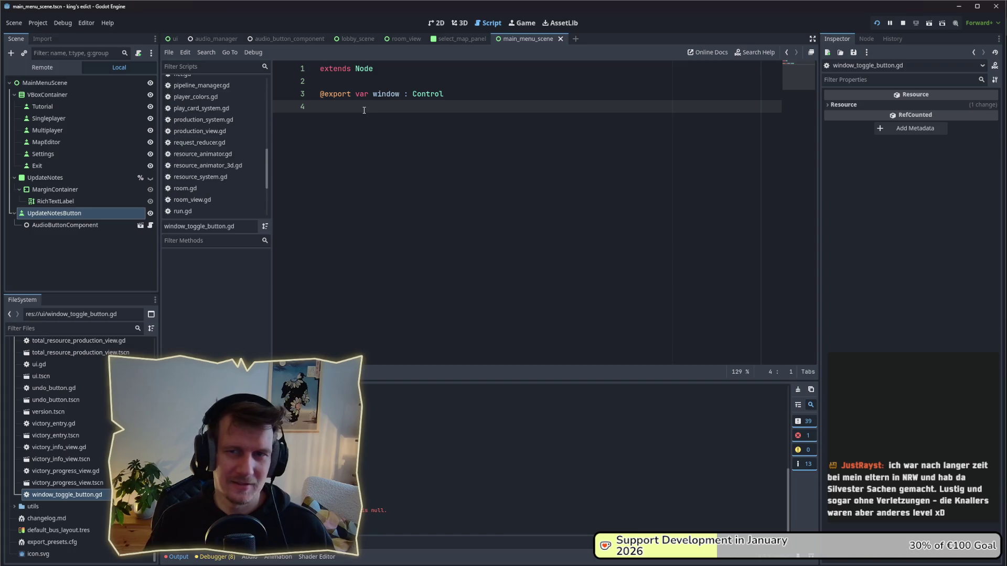
Save the current script and scene
key("Return")
key("ctrl+s")
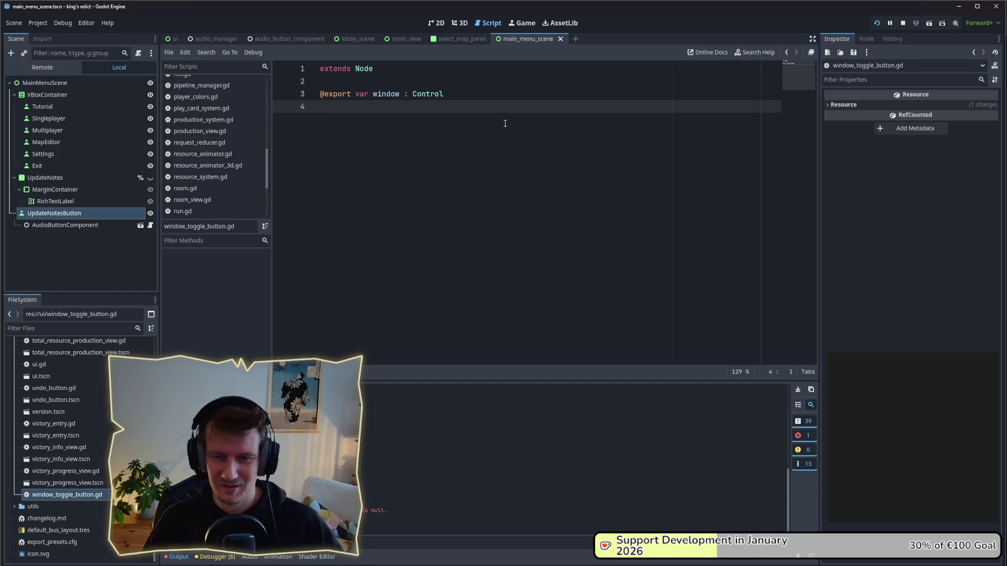
key("ctrl+s")
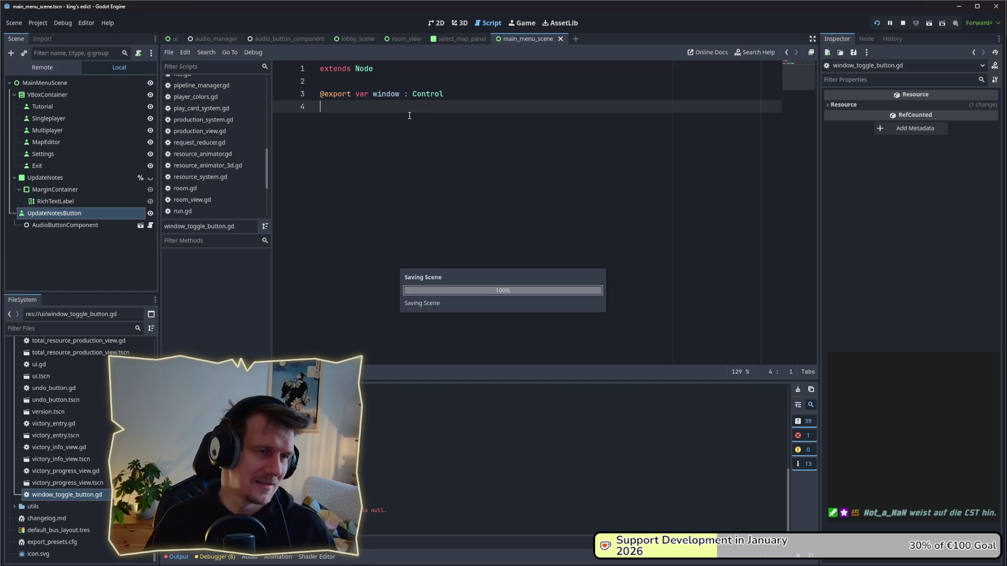
Remove the space before the colon on the exported window: Control line, save, and add a blank line below
key("Up")
key("End")
key("ctrl+Left")
key("Left")
key("Left")
key("BackSpace")
key("Down")
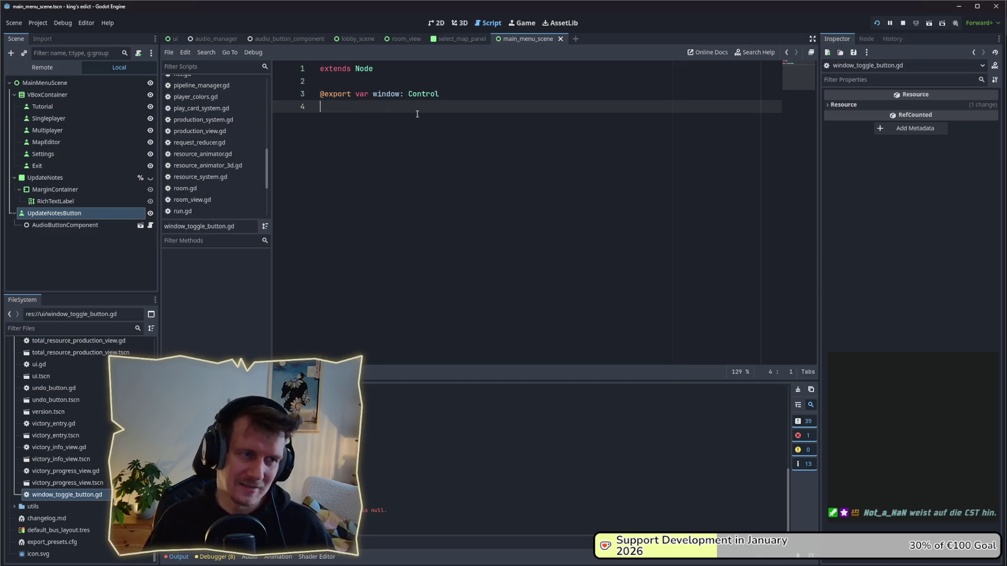
key("ctrl+s")
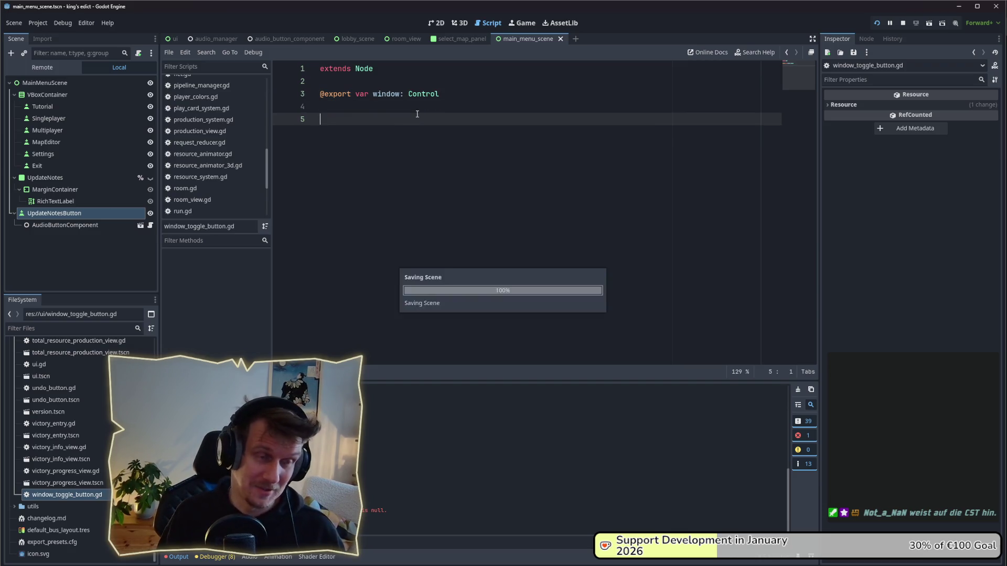
key("Return")
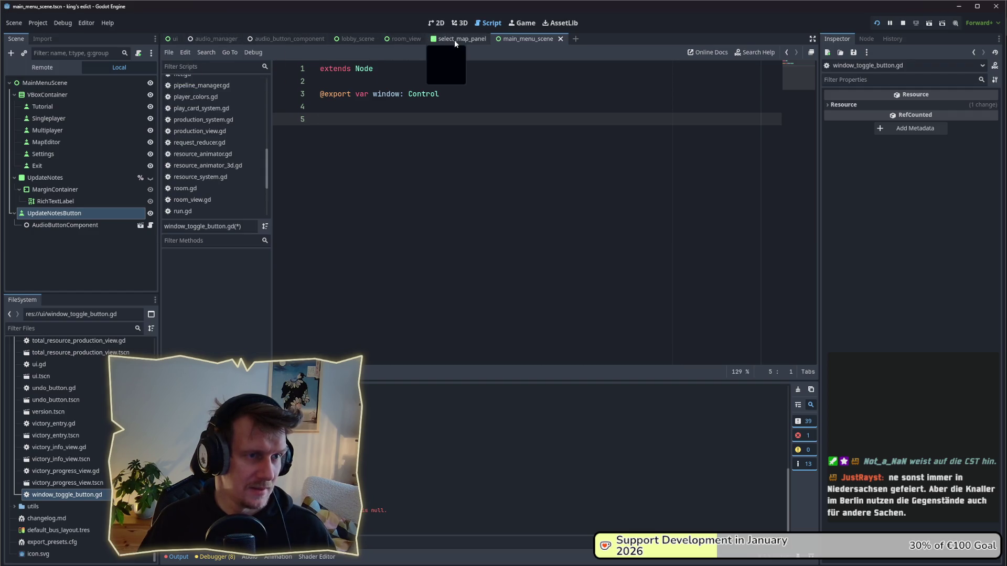
left_click(359, 39)
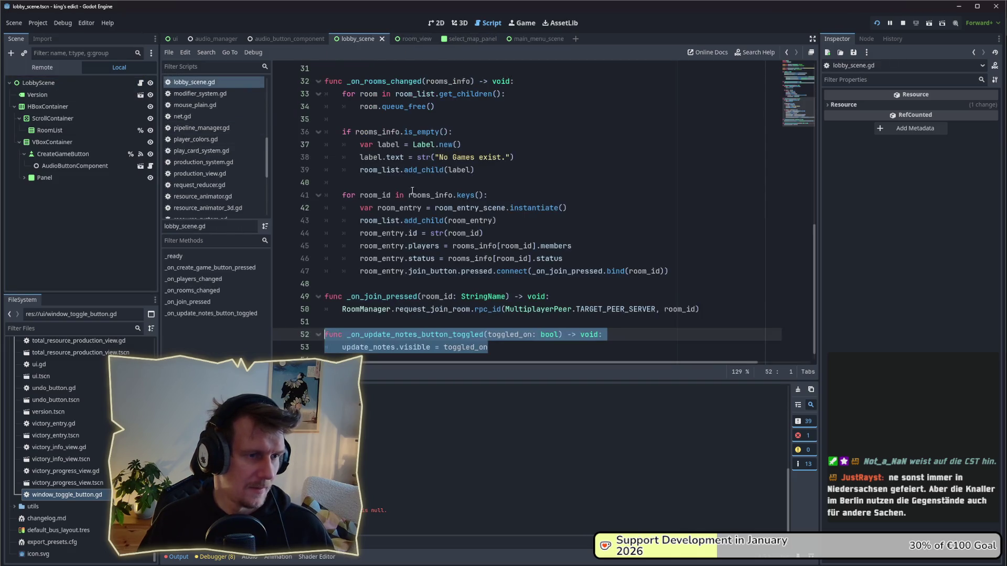
Move the _on_update_notes_button_toggled function from lobby_scene.gd into window_toggle_button.gd and save
key("BackSpace")
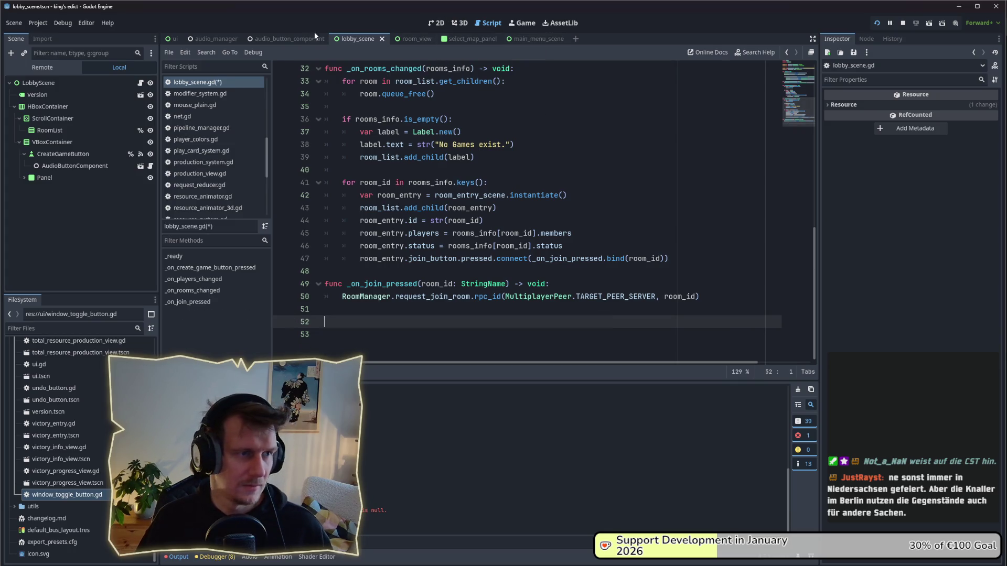
left_click(207, 84)
scroll(202, 161, "down", 5)
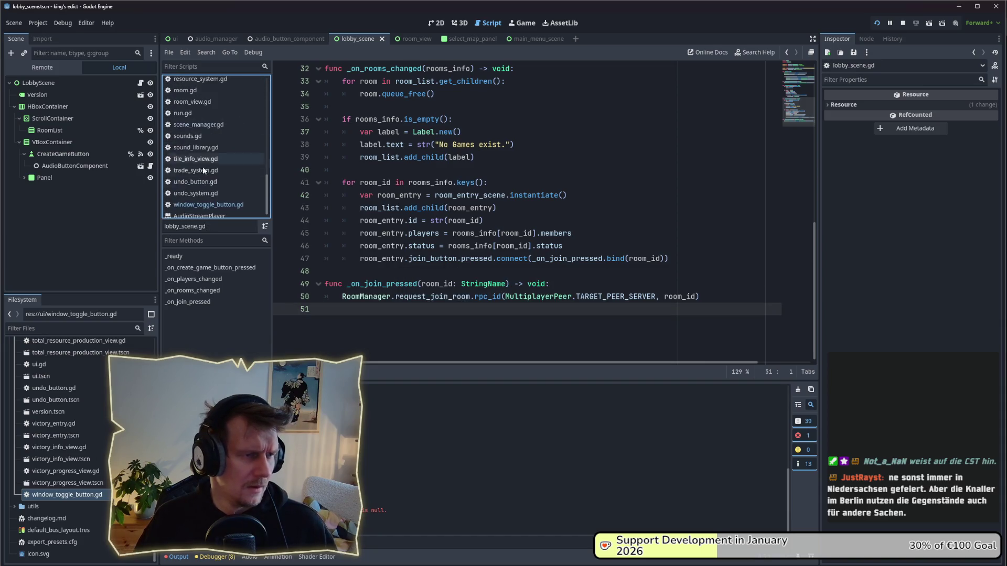
left_click(212, 205)
left_click(428, 128)
key("Return")
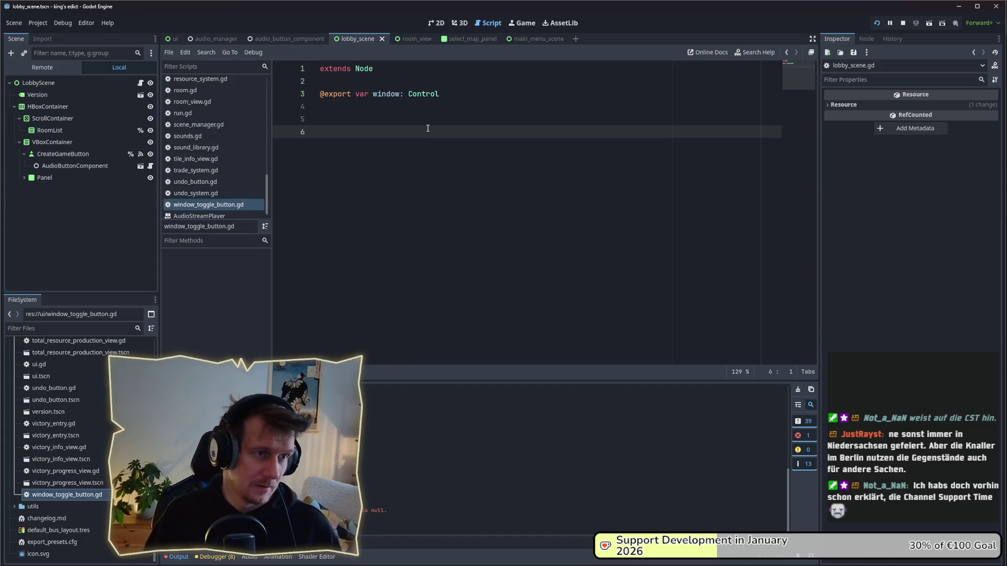
type("func _on_update_notes_button_toggled(toggled_on: bool) -> void: \tupdate_notes.visible = toggled_on")
key("ctrl+s")
key("Up")
key("Up")
key("BackSpace")
Replace update_notes with window in the pasted handler so it sets window.visible
left_click(386, 93)
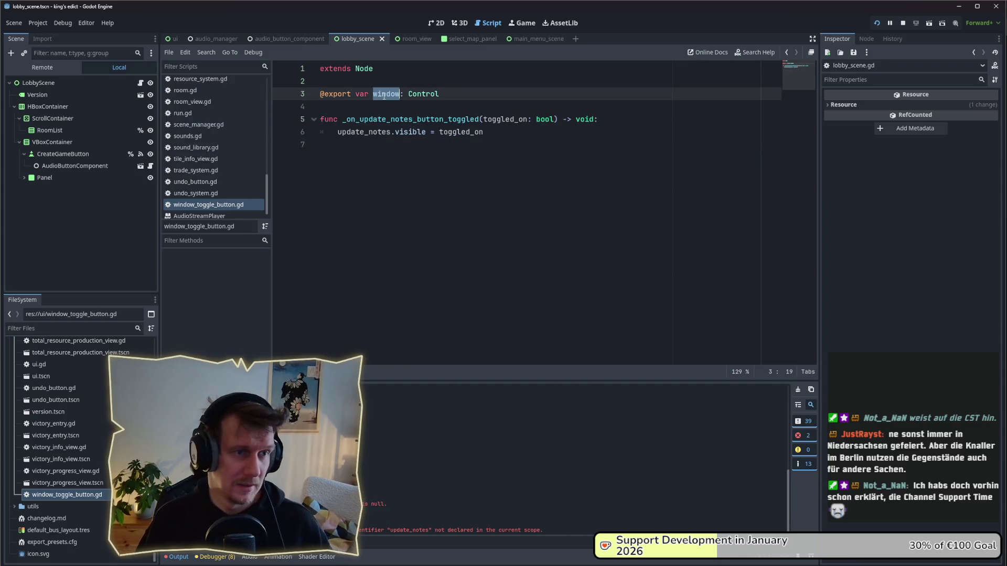
left_click(366, 131)
double_click(365, 132)
type("window")
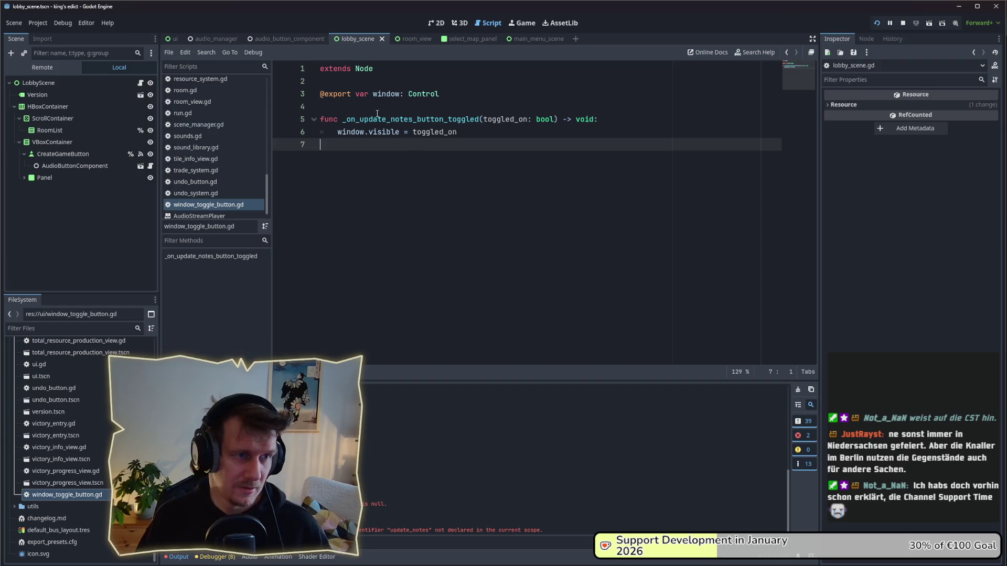
Add a func _ready above the handler containing an 'if window:' check
key("Up")
key("Up")
key("Return")
key("Return")
key("Up")
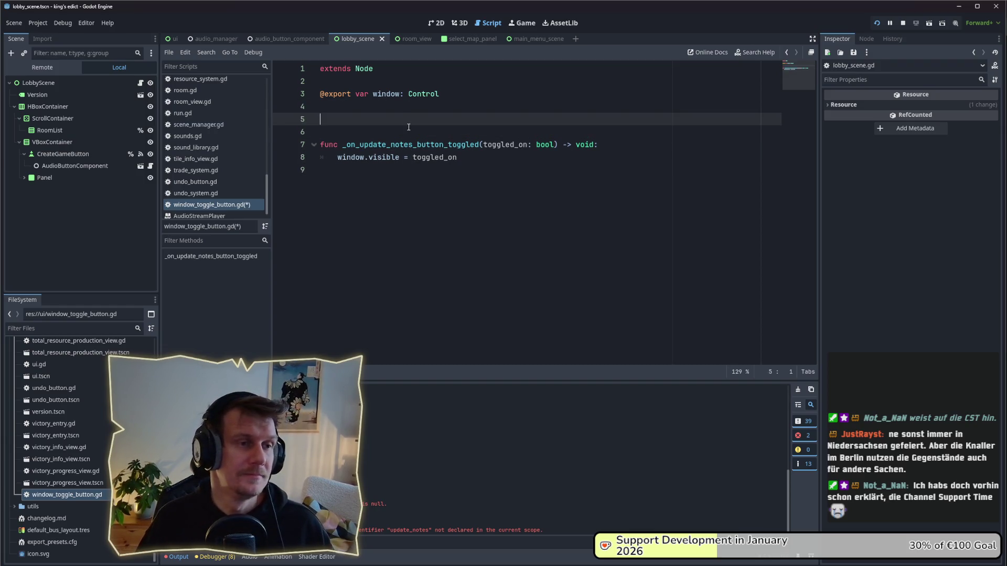
type("func _re")
key("Return")
key("Return")
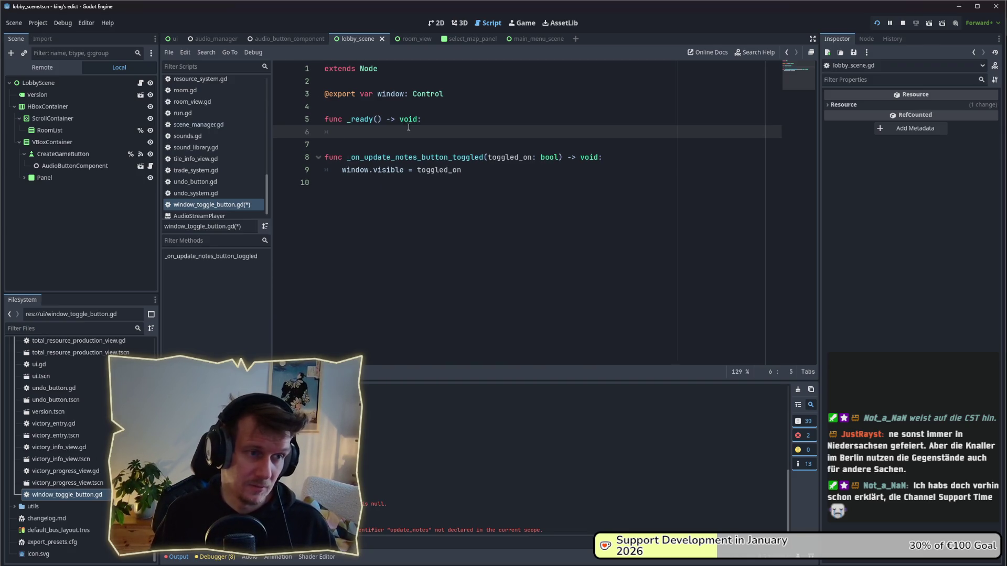
type("wi")
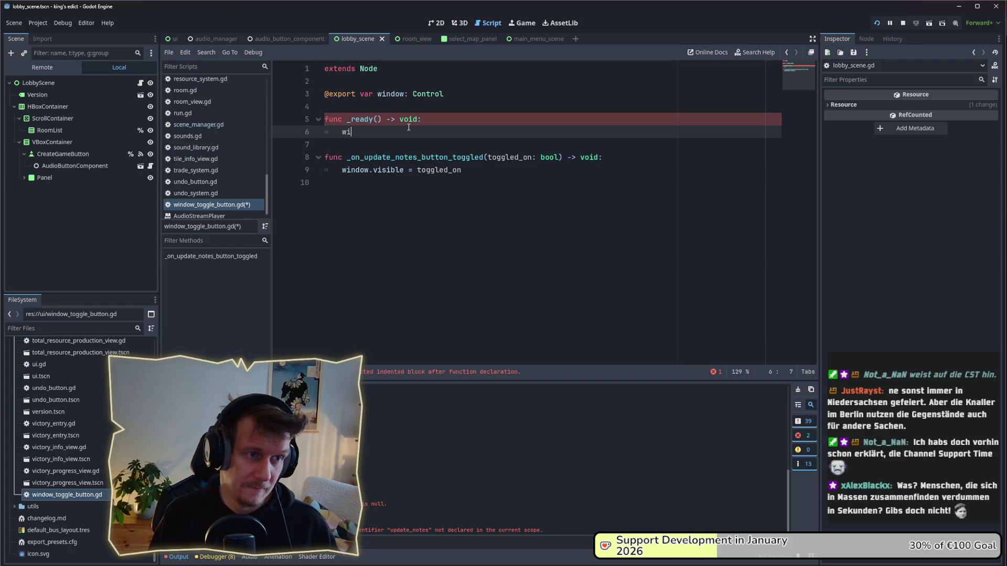
key("BackSpace")
key("BackSpace")
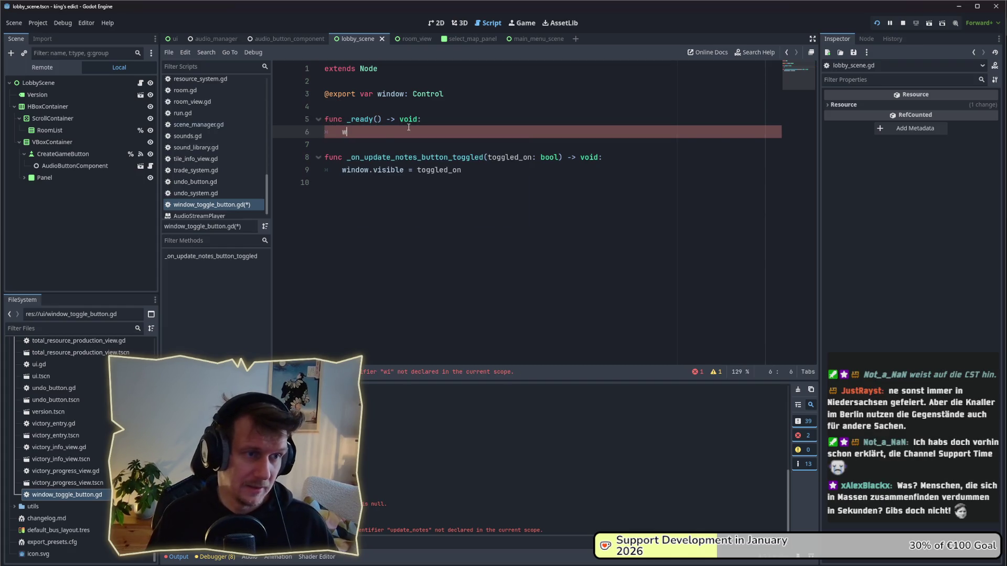
type("window")
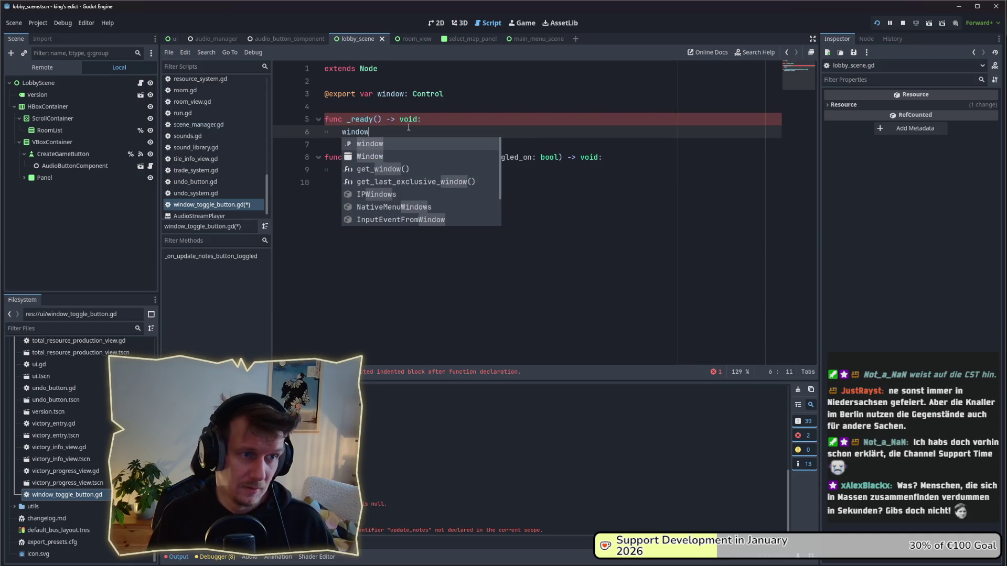
type(".")
key("BackSpace")
key("BackSpace")
key("BackSpace")
type("if wind")
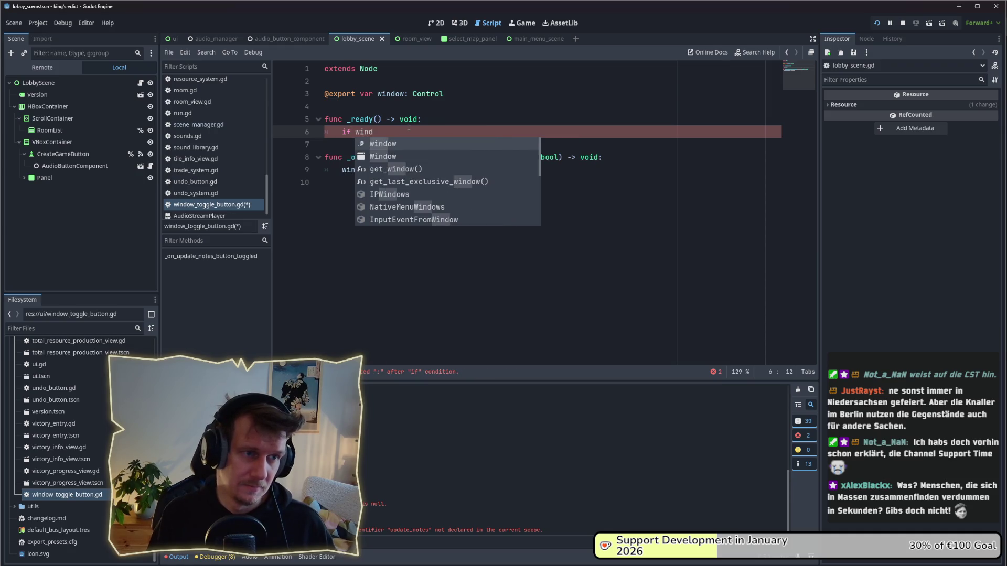
key("Return")
type(":")
key("Return")
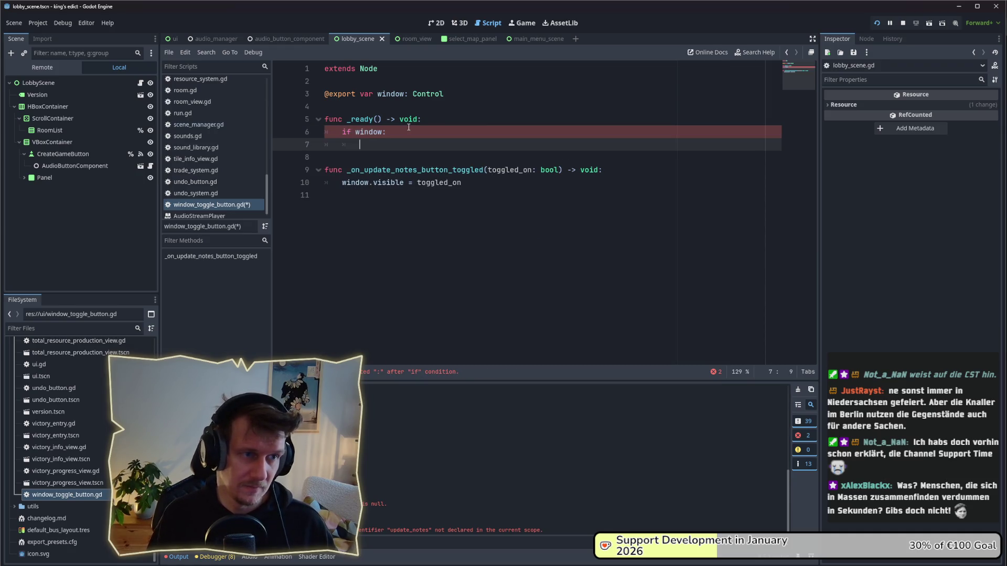
Start a window.visible assignment under the check and add a blank line after extends Node
type("window.vi")
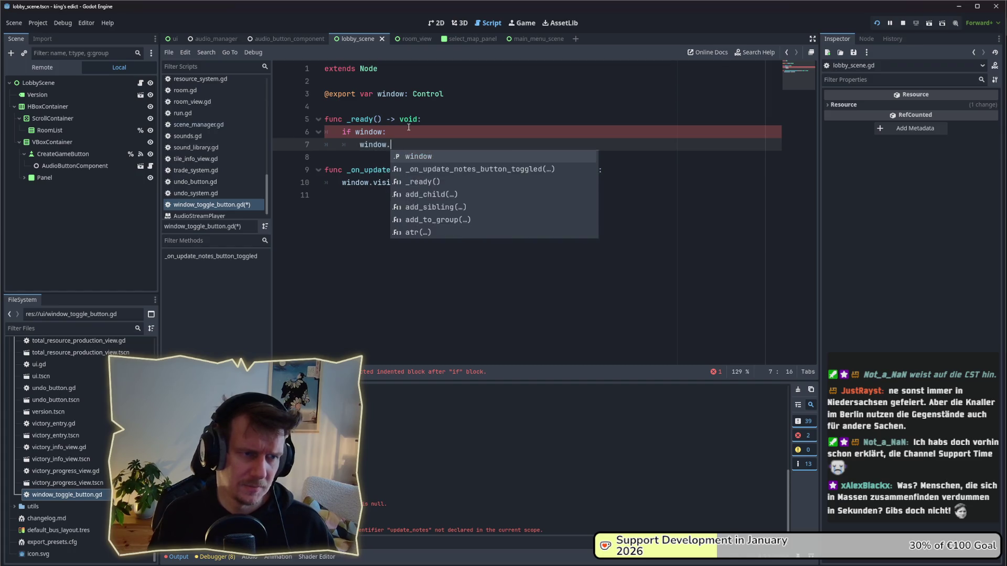
key("Down")
key("Down")
key("Return")
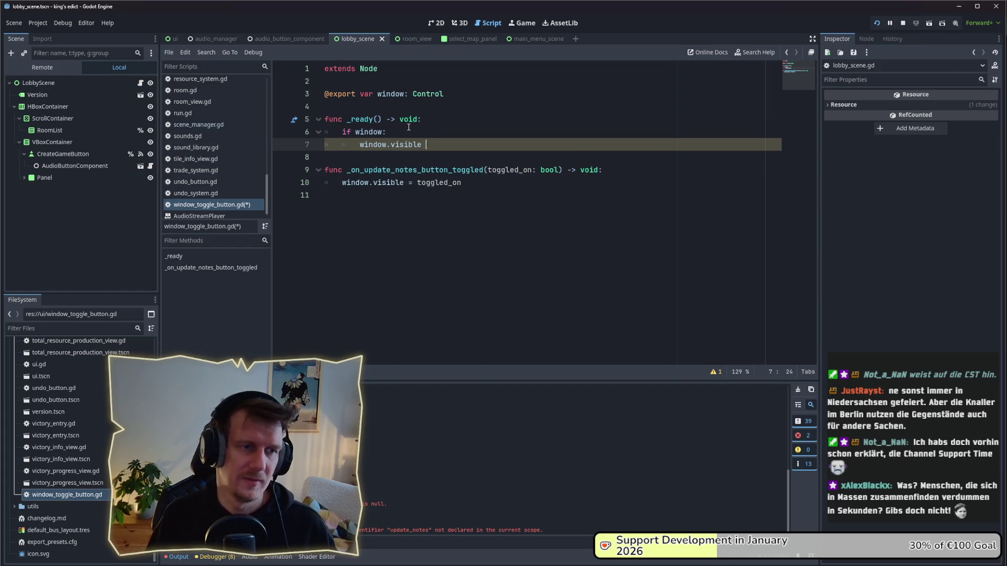
type("= ")
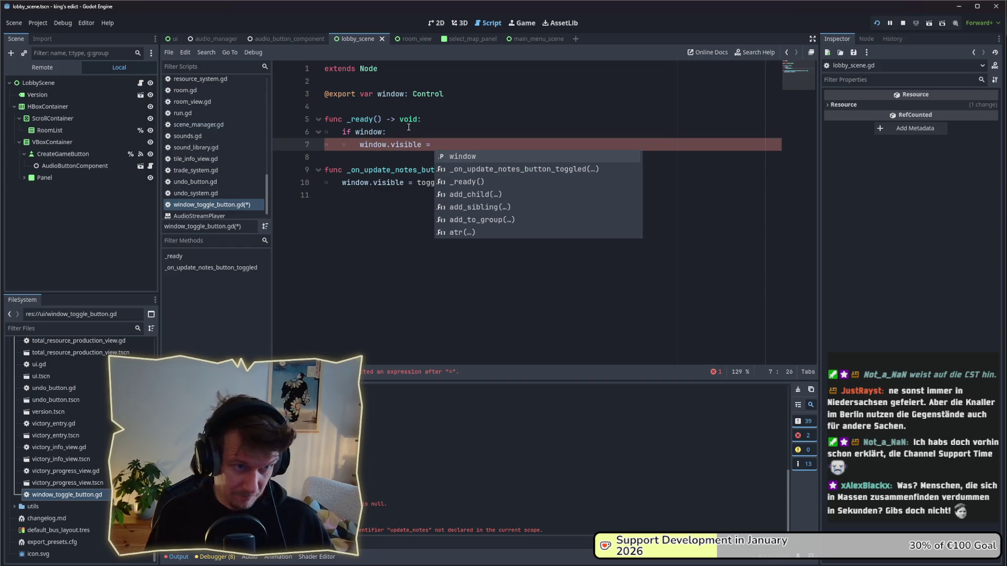
type("pre")
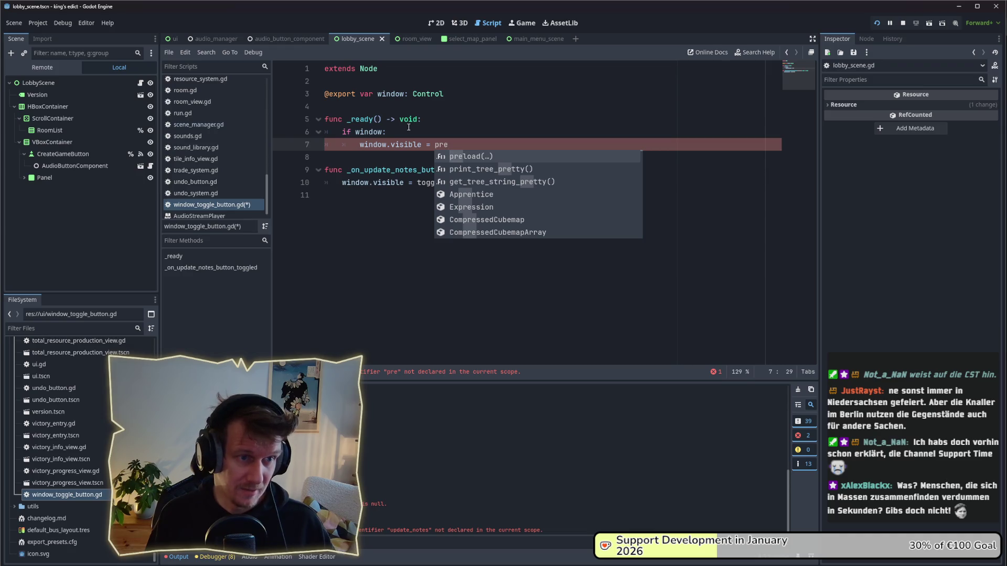
type("ssed")
left_click(461, 135)
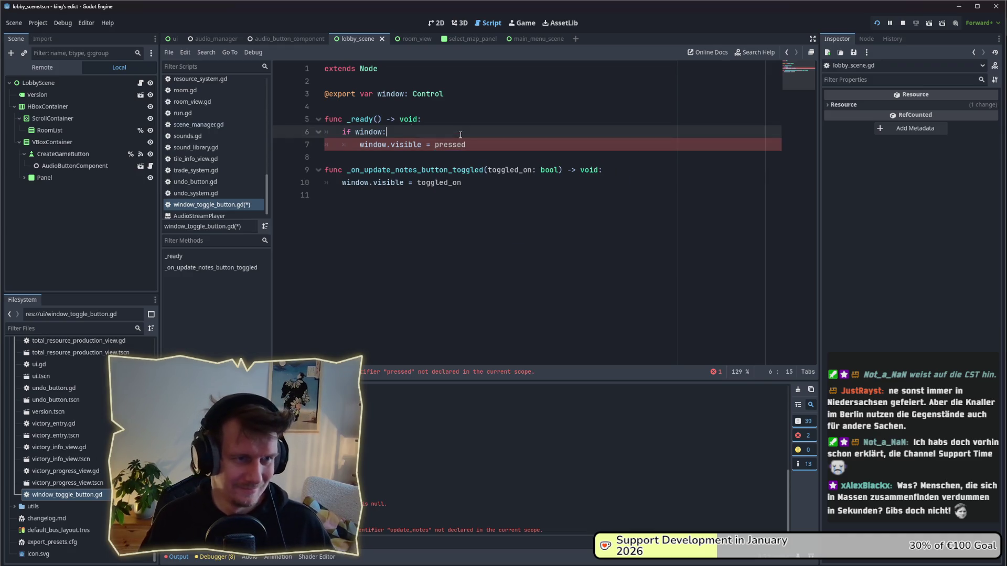
left_click(476, 143)
key("ctrl+BackSpace")
type("is")
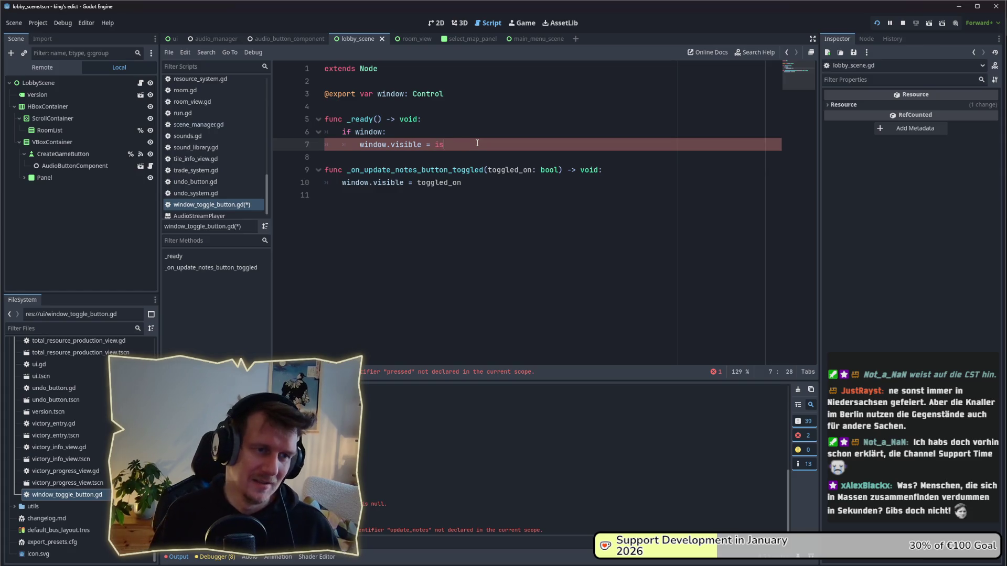
type("_pre")
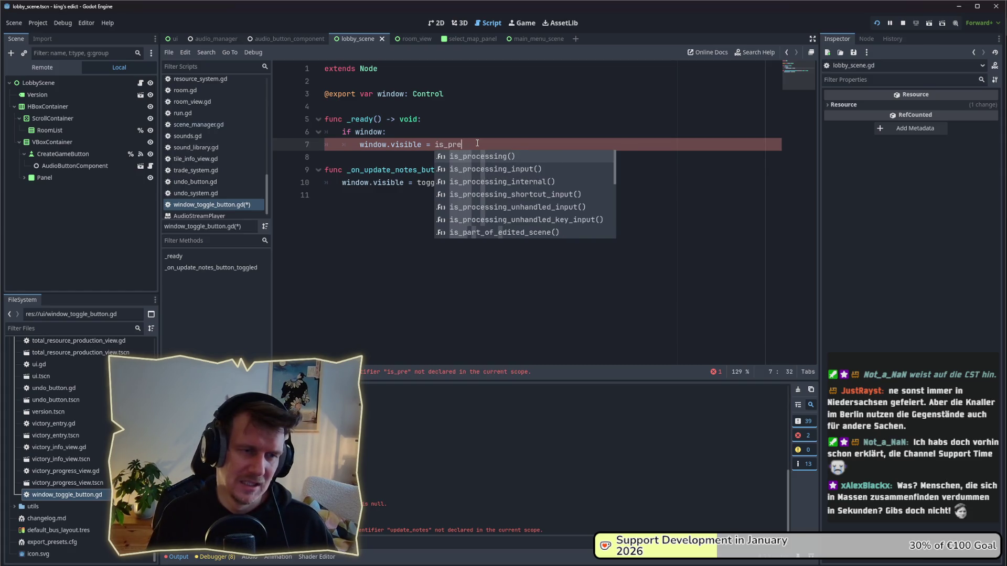
key("ctrl+BackSpace")
left_click(402, 67)
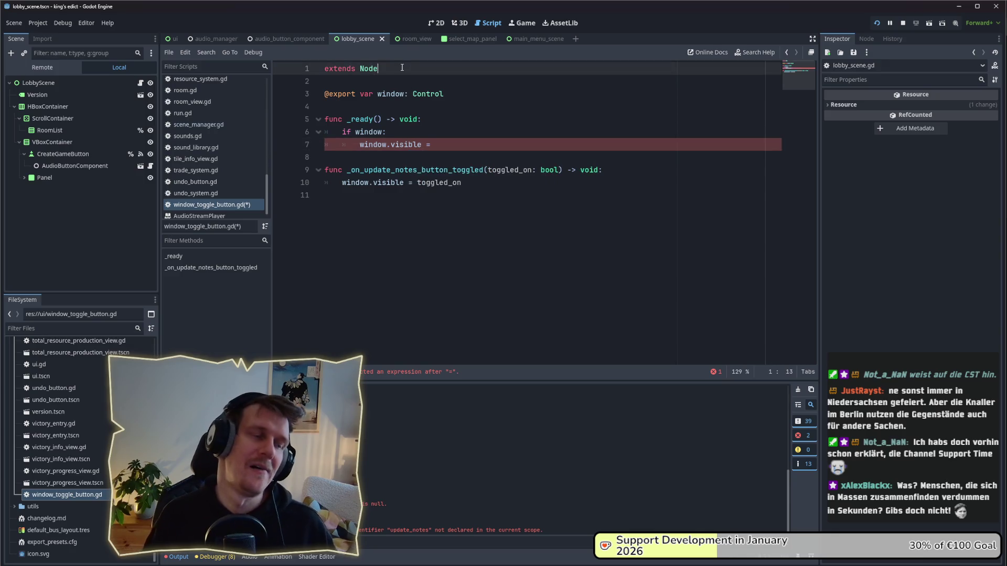
key("Return")
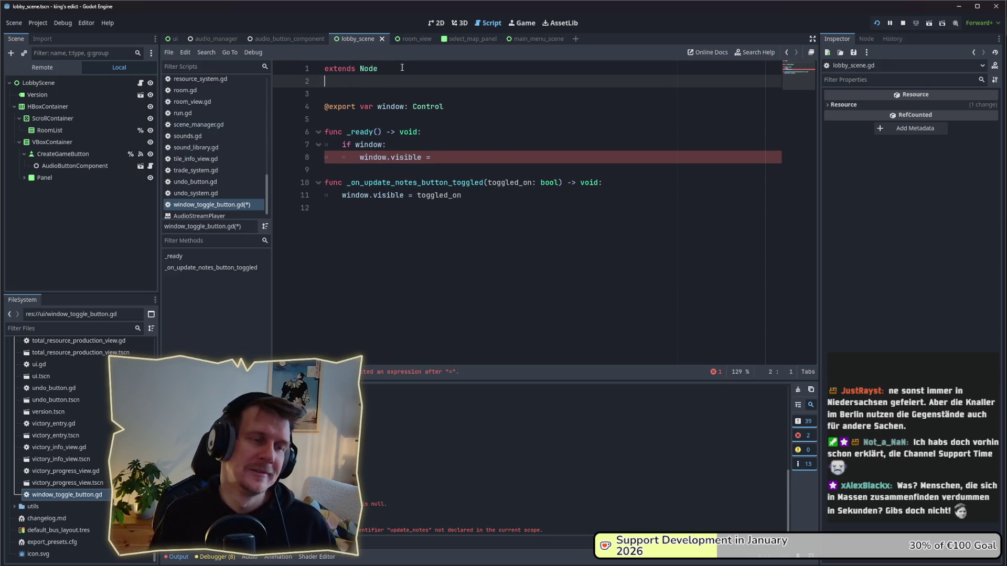
Make the script extend Button and declare class_name WindowToggleButton
left_click(401, 67)
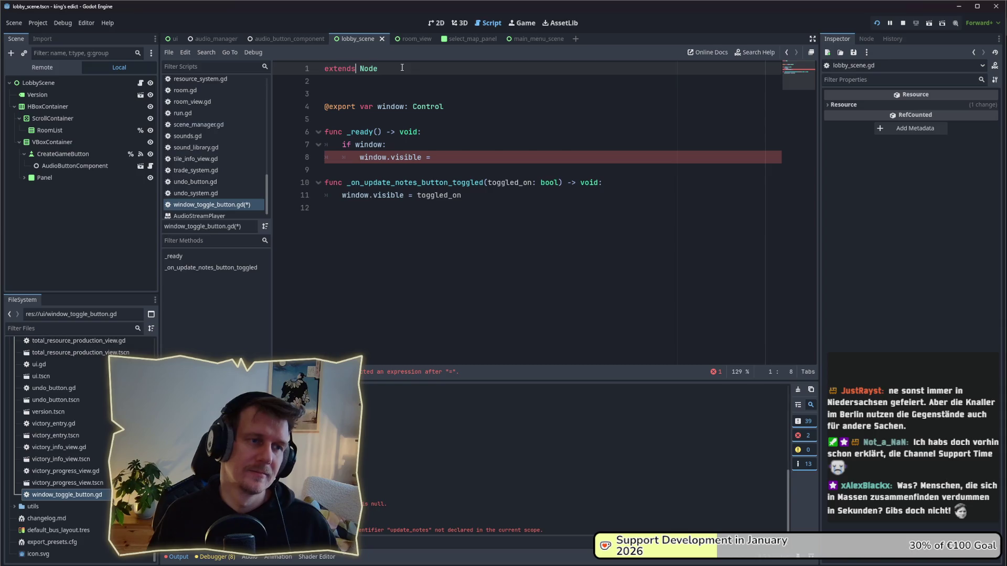
key("ctrl+BackSpace")
type("ton")
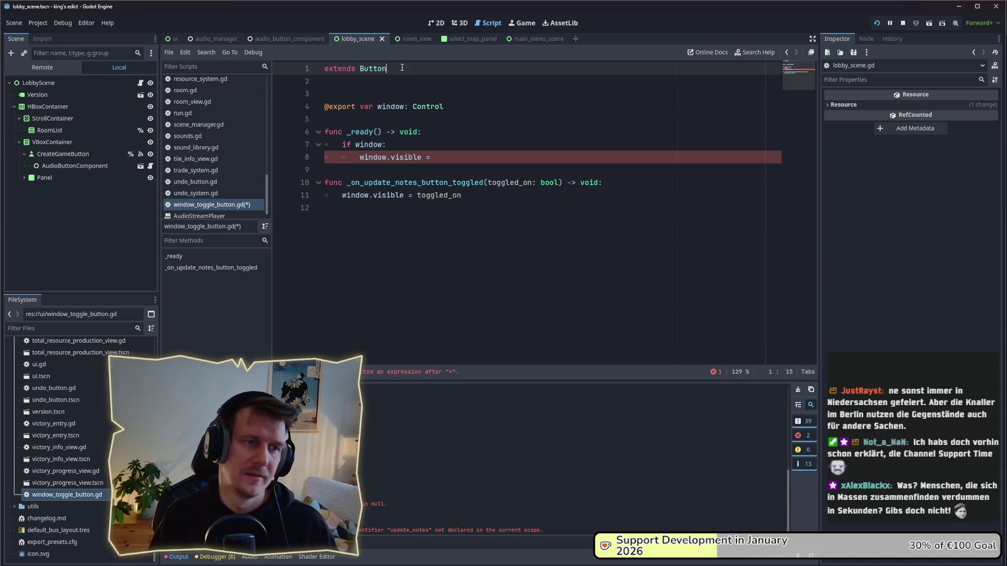
key("Return")
key("Return")
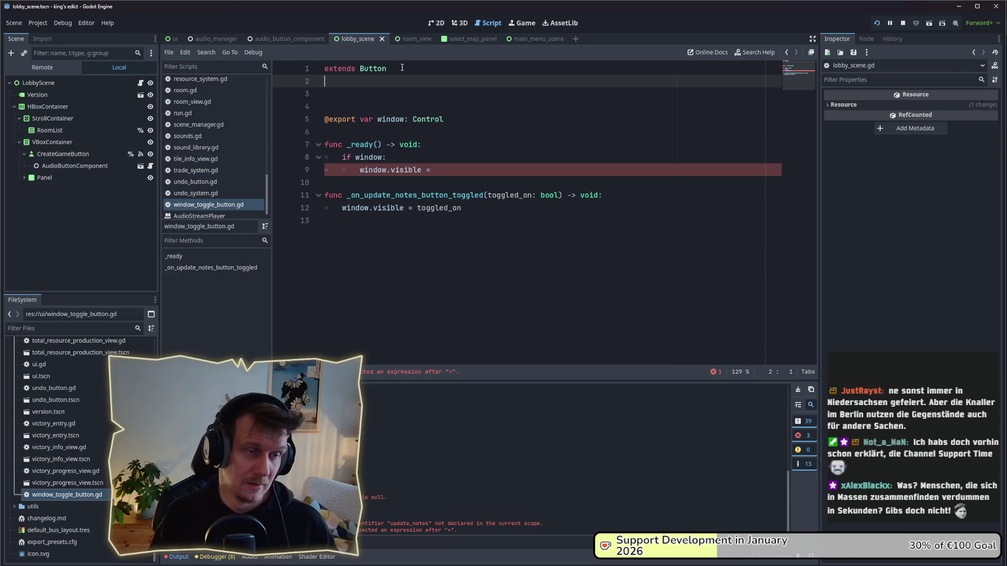
type("class-")
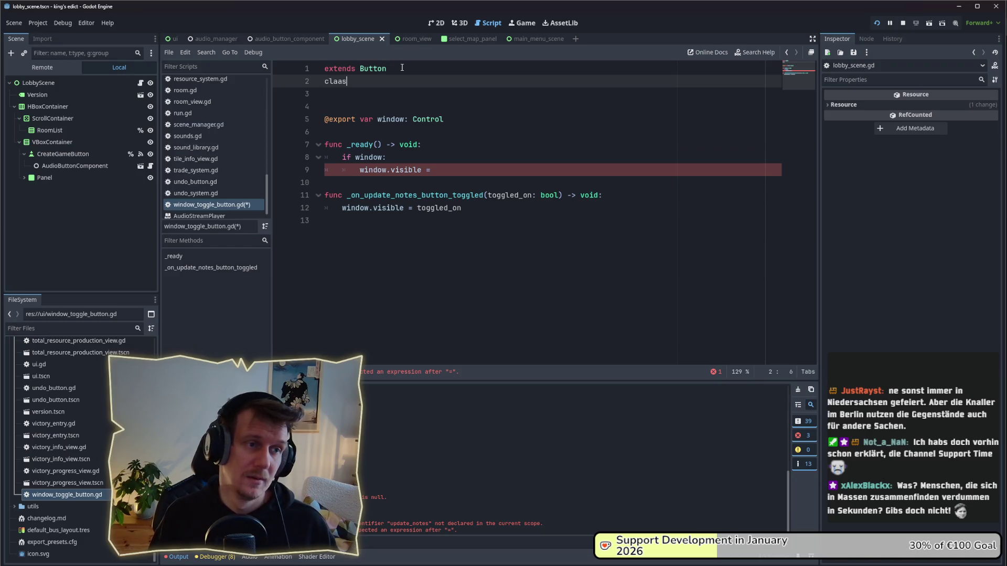
key("BackSpace")
type("_n")
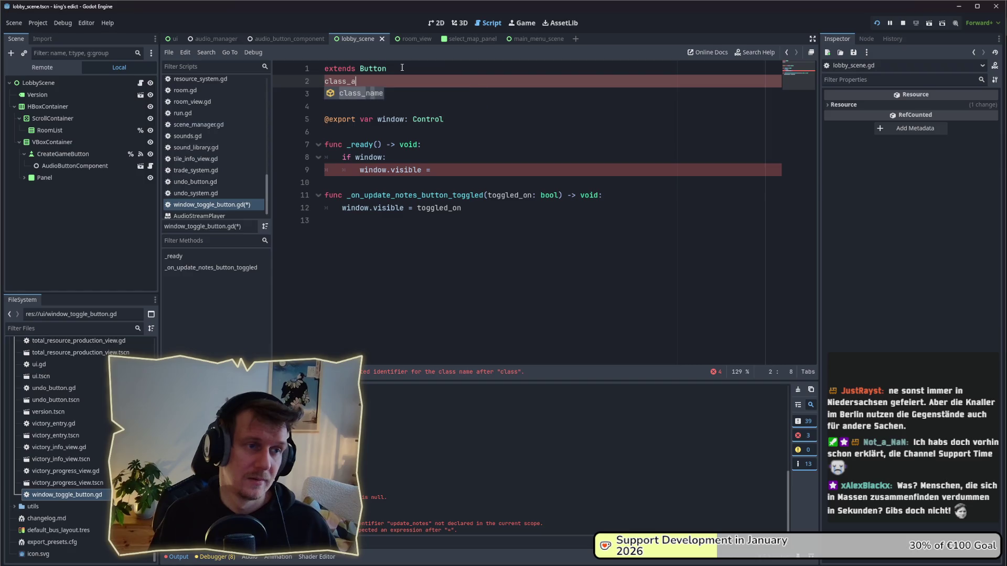
key("Return")
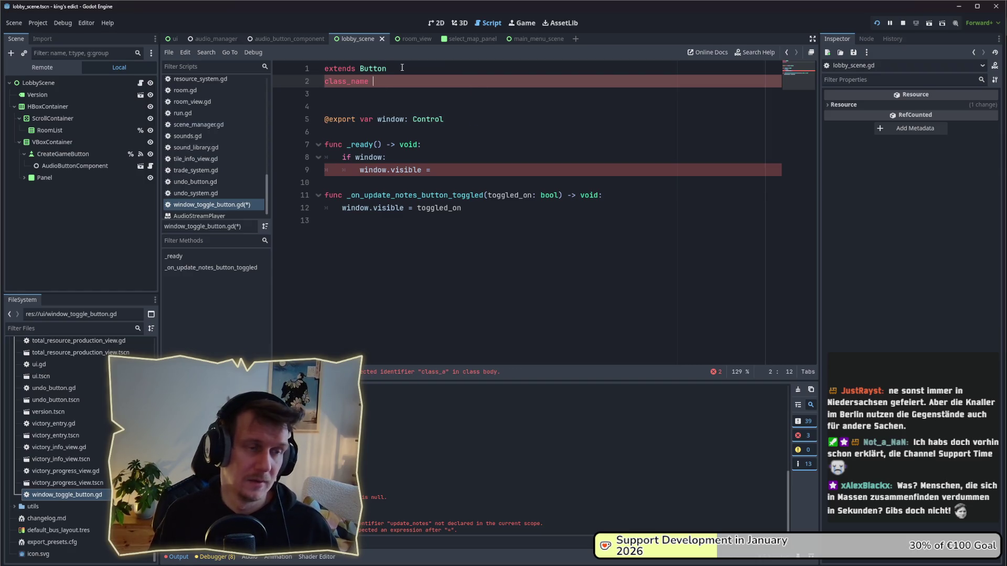
type("Wi")
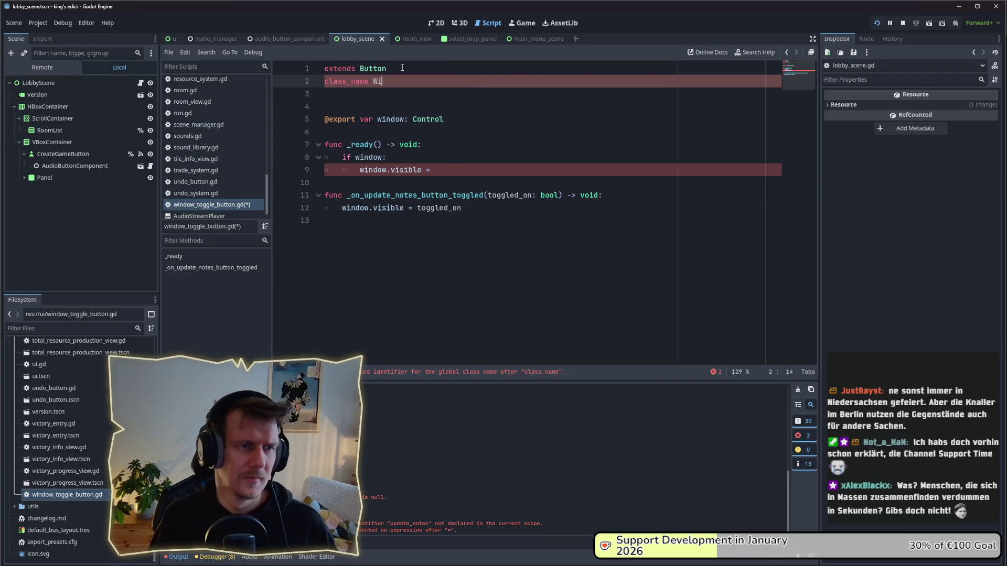
type("ndow")
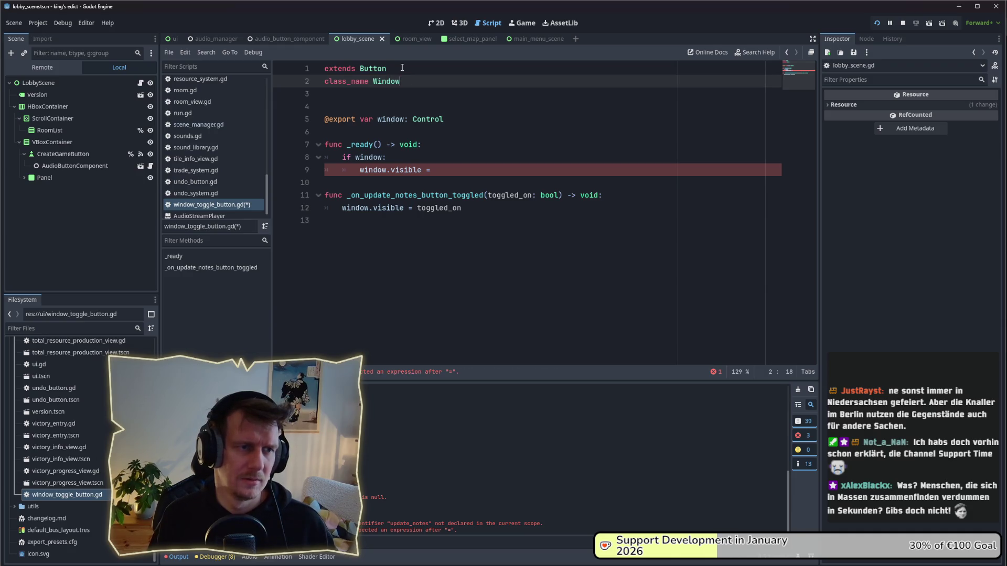
type("Toggle")
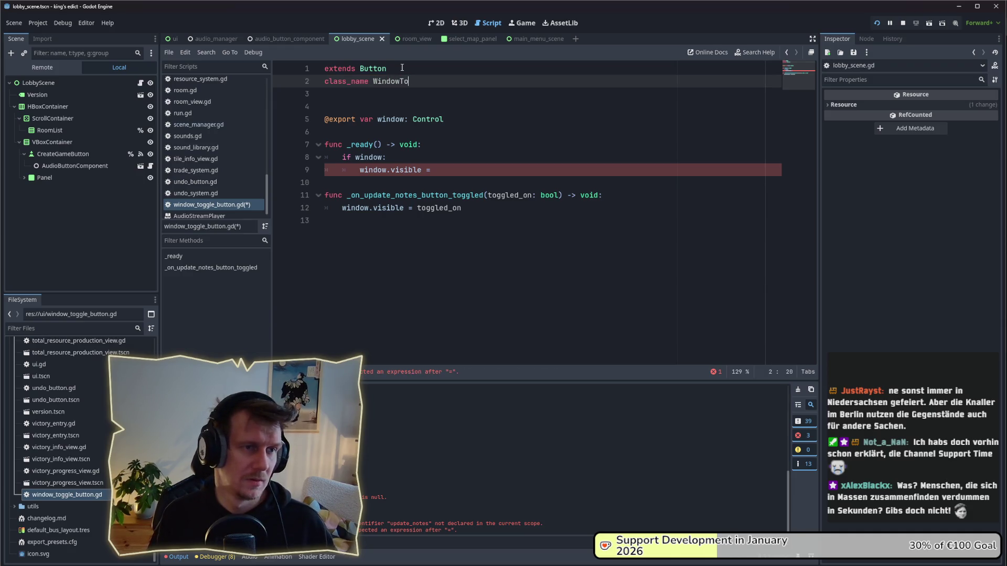
type("Button")
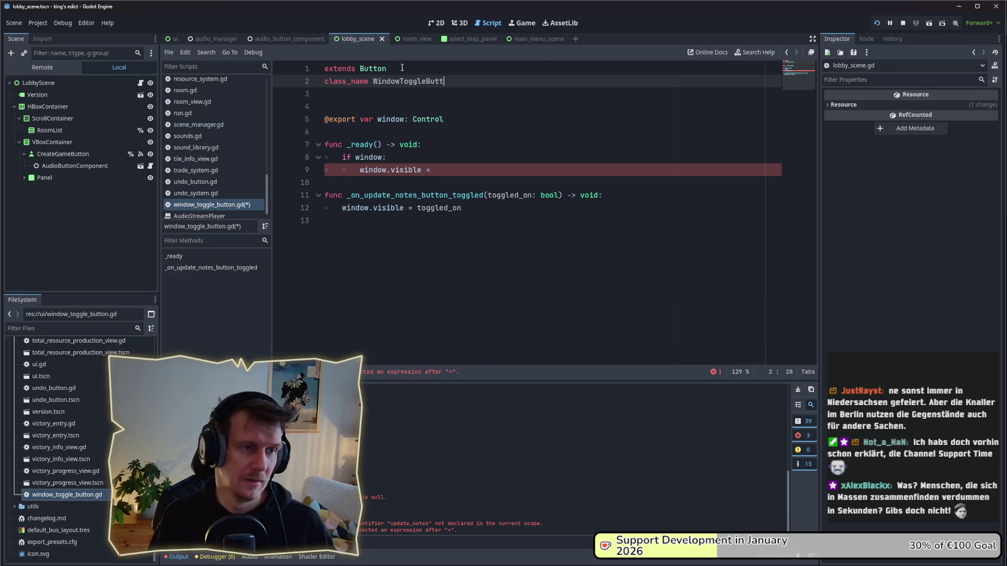
Complete line 9 as 'window.visible = button_pressed' using autocomplete
left_click(447, 167)
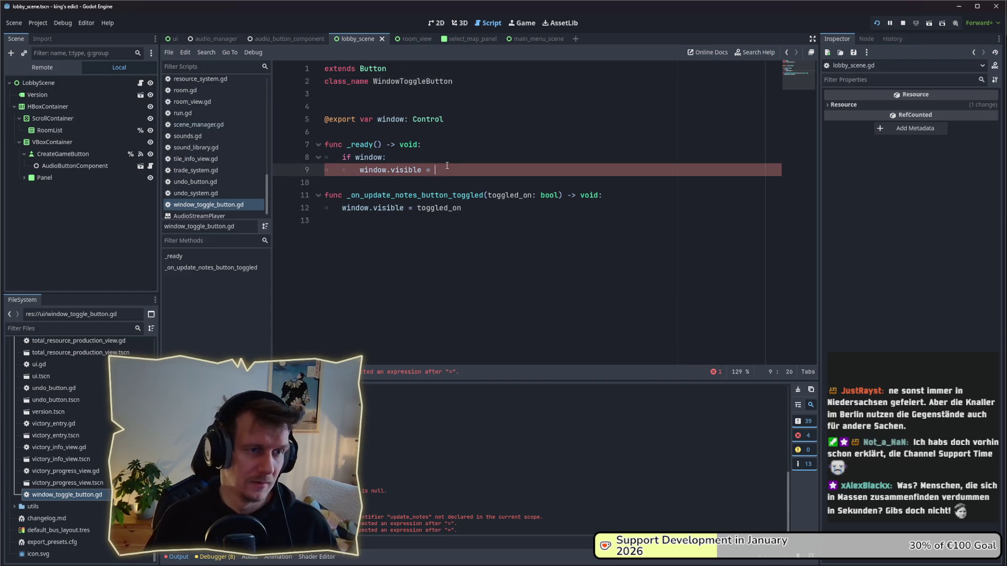
type("p")
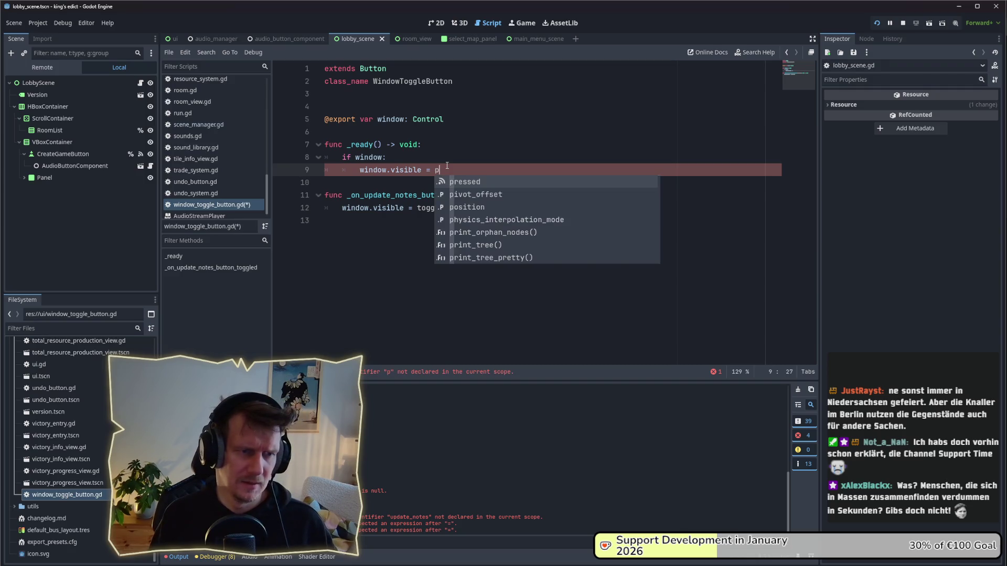
key("BackSpace")
type("is")
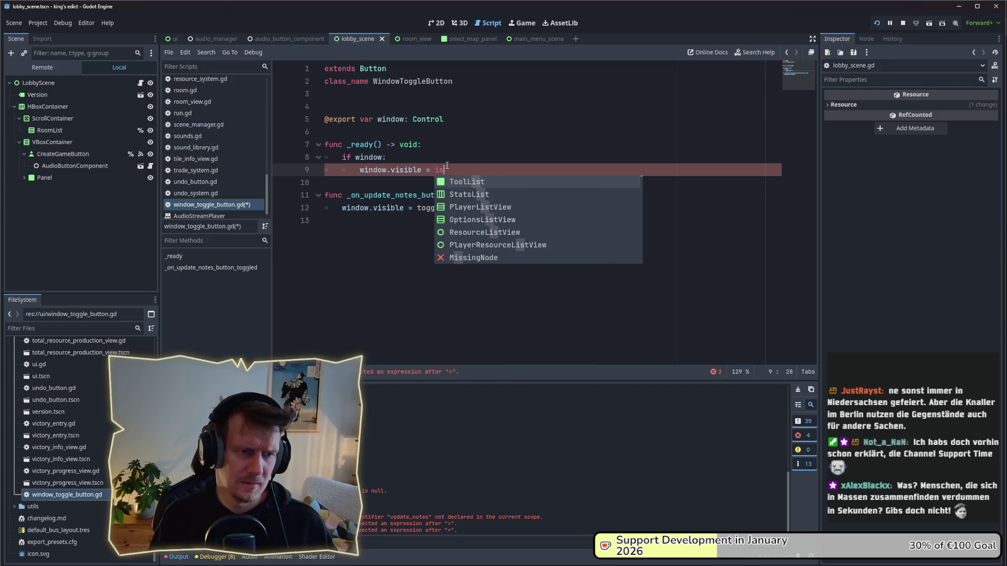
type("_pre")
key("ctrl+BackSpace")
type("bu")
key("Down")
key("Down")
key("Down")
key("Return")
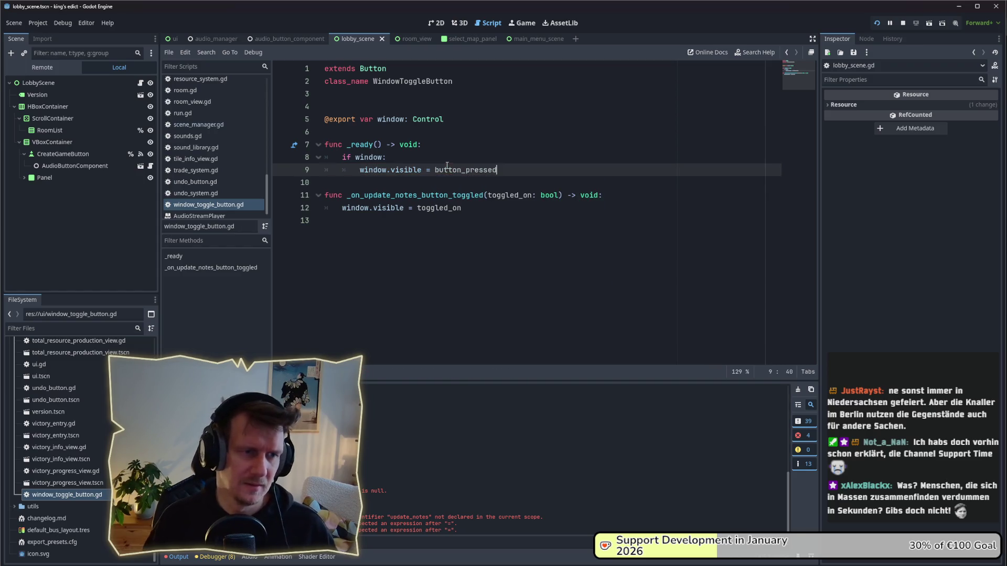
left_click(410, 183)
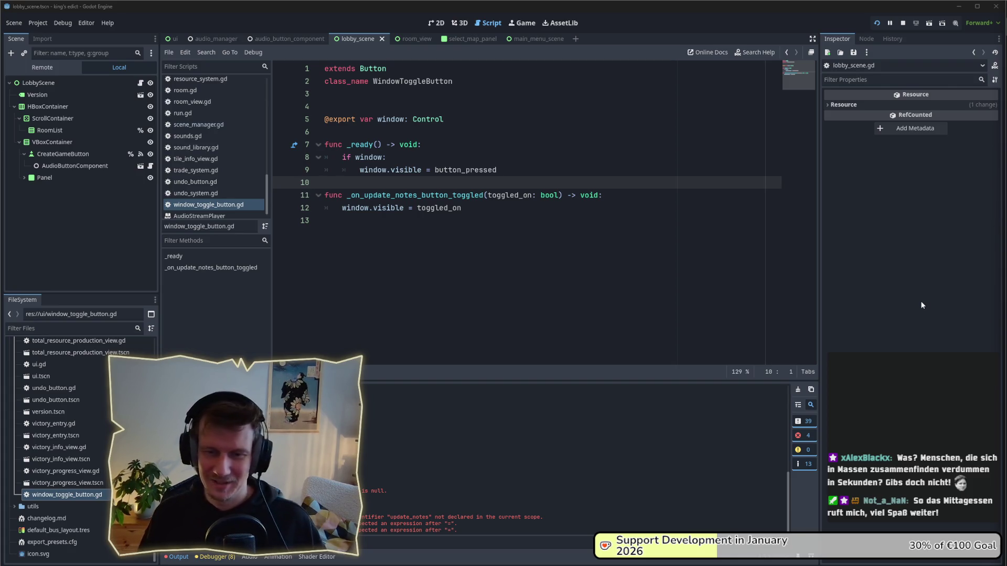
left_click(529, 228)
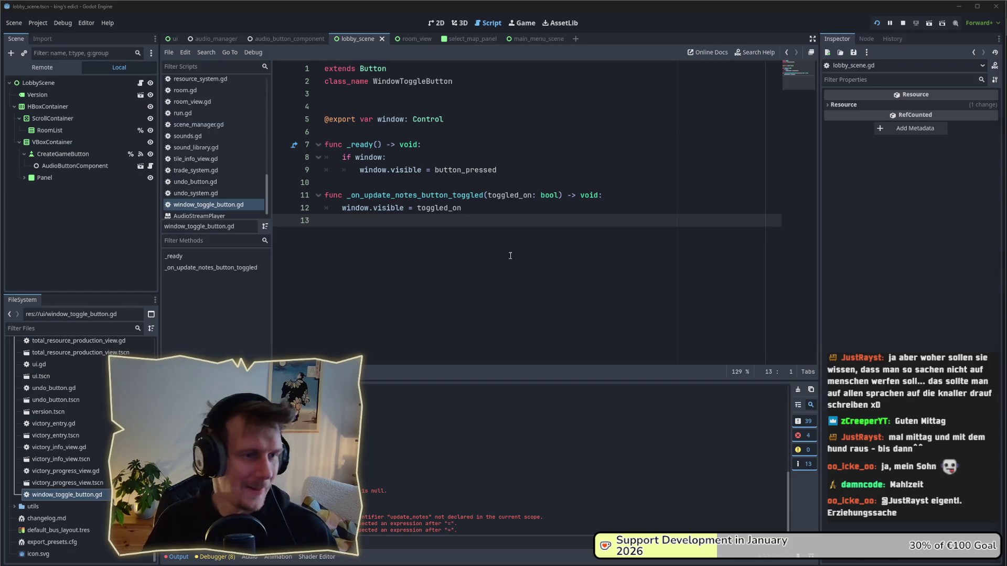
left_click(443, 228)
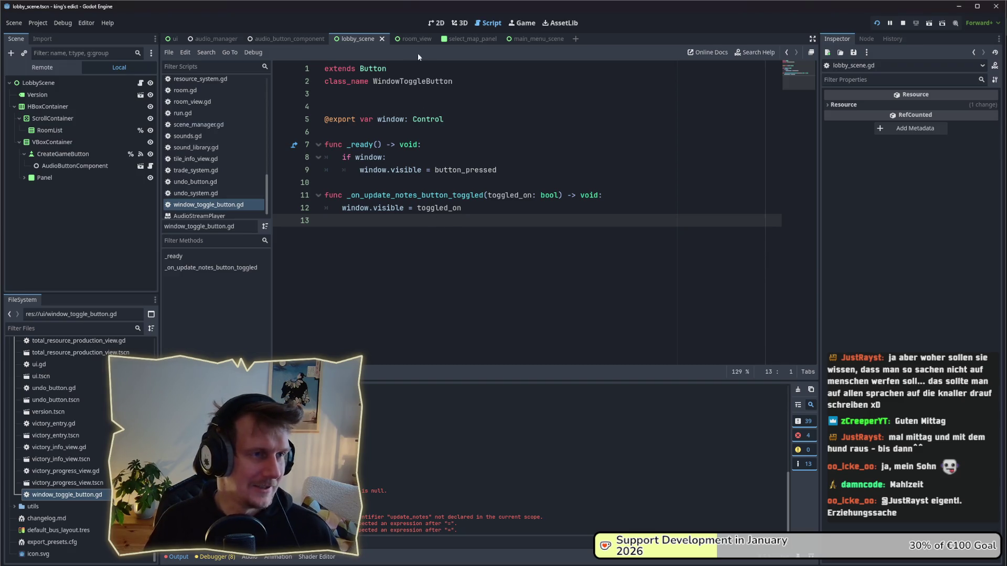
left_click(169, 42)
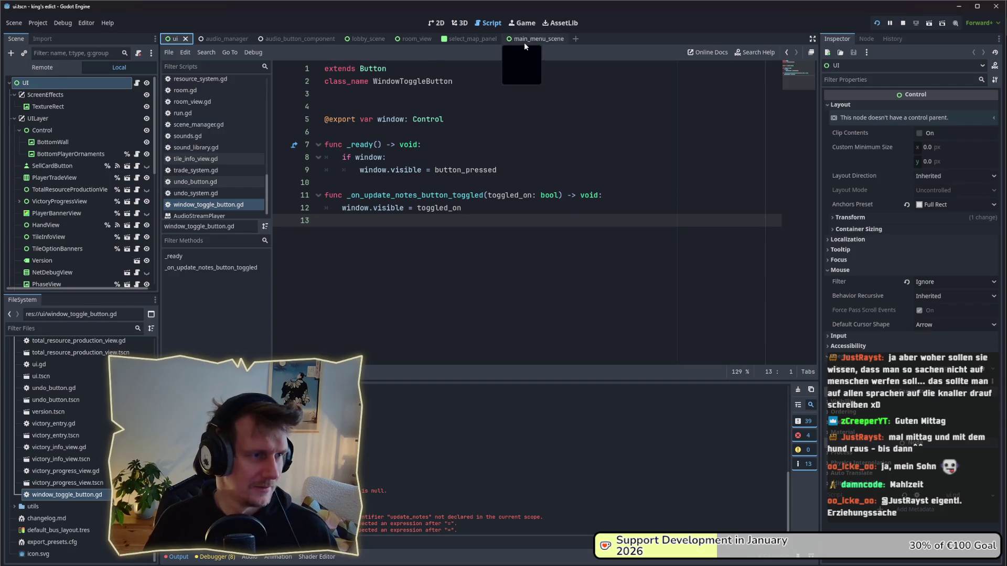
left_click(366, 39)
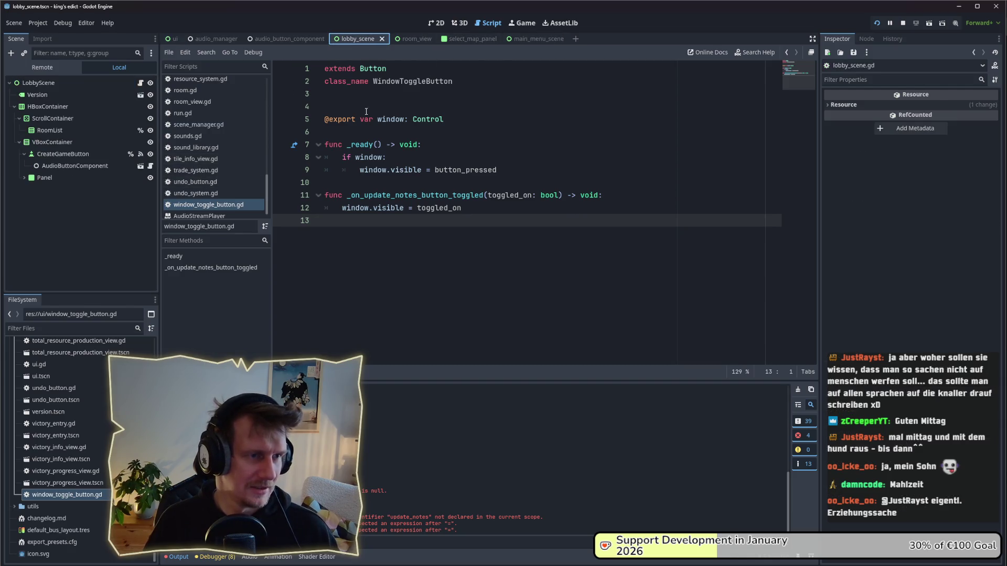
left_click(140, 83)
scroll(605, 167, "up", 10)
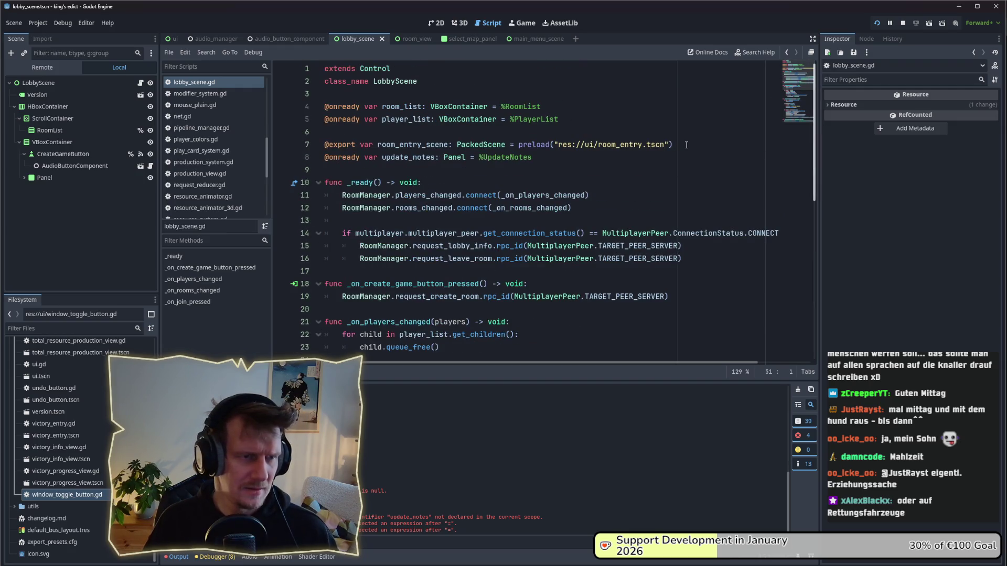
triple_click(578, 157)
key("Delete")
key("Delete")
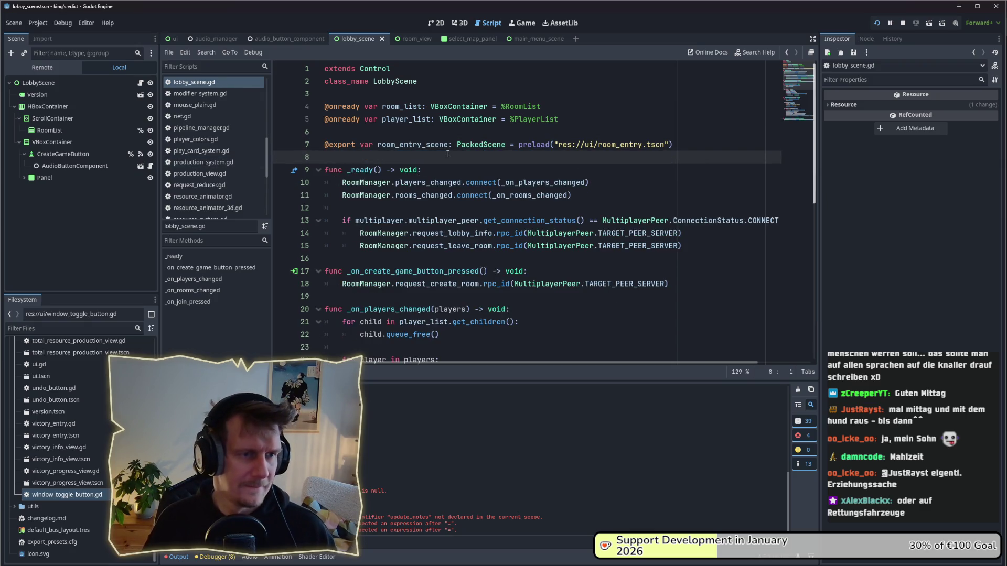
Switch to the main_menu_scene tab
scroll(448, 154, "down", 9)
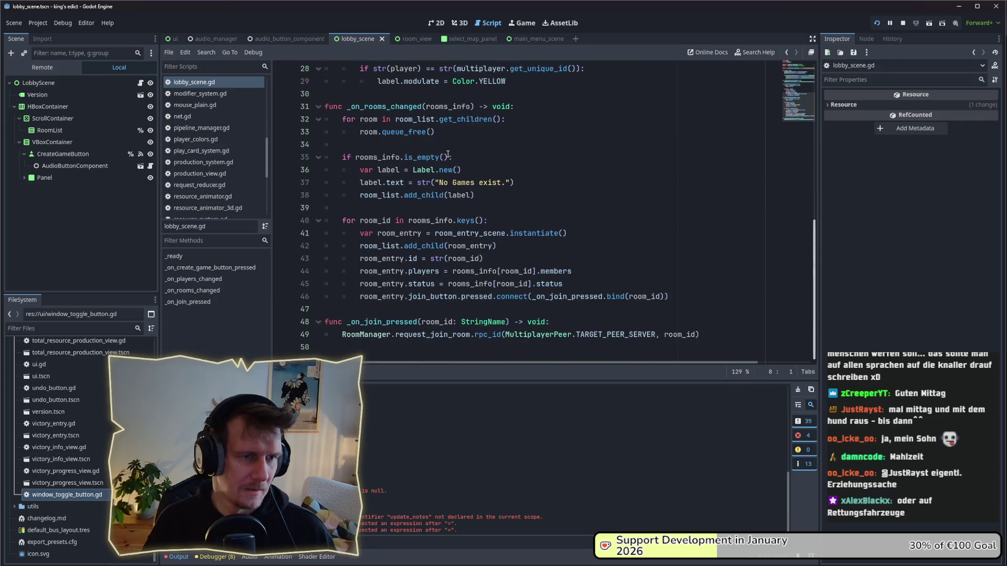
left_click(462, 39)
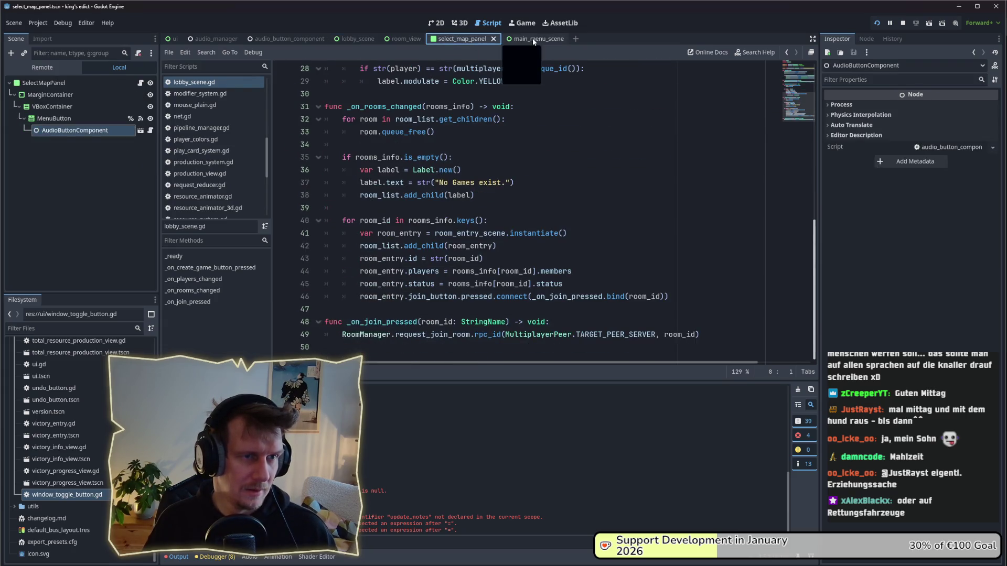
left_click(533, 39)
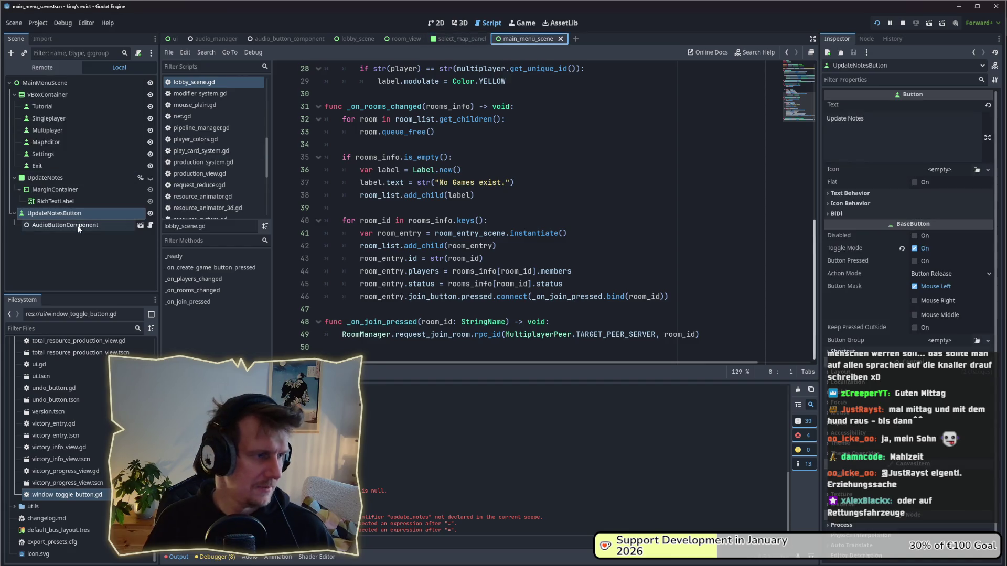
Attach window_toggle_button.gd to UpdateNotesButton, set its Window to UpdateNotes, save, and run the game
mouse_move(68, 494)
left_mouse_down()
mouse_move(79, 335)
mouse_move(103, 220)
left_mouse_up()
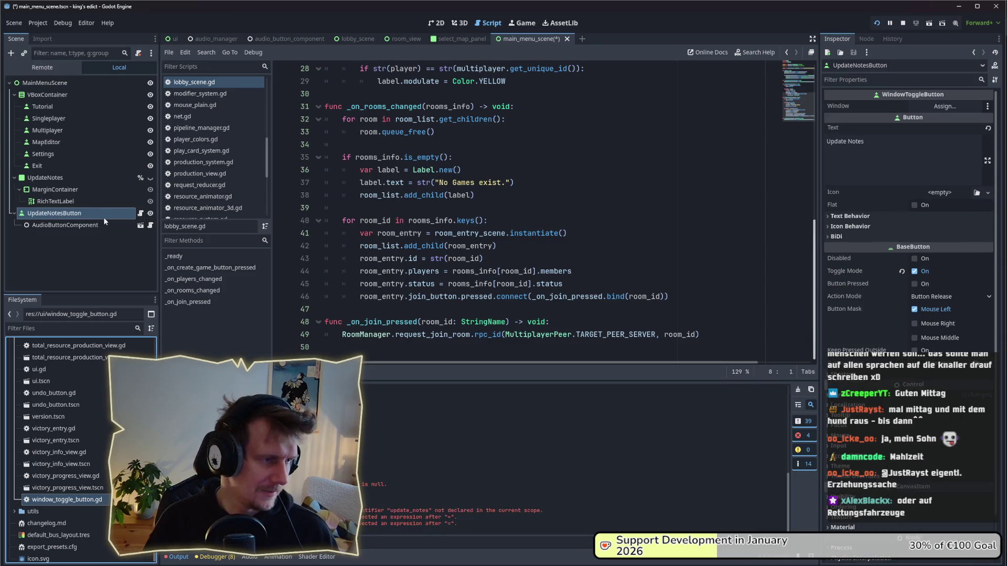
mouse_move(47, 178)
left_mouse_down()
mouse_move(832, 162)
mouse_move(944, 106)
left_mouse_up()
key("ctrl+s")
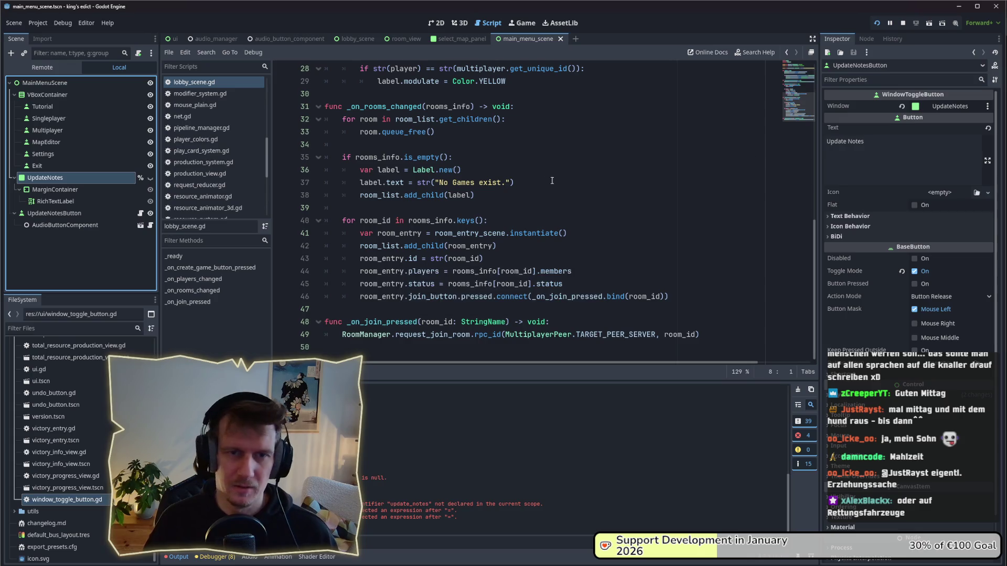
left_click(65, 215)
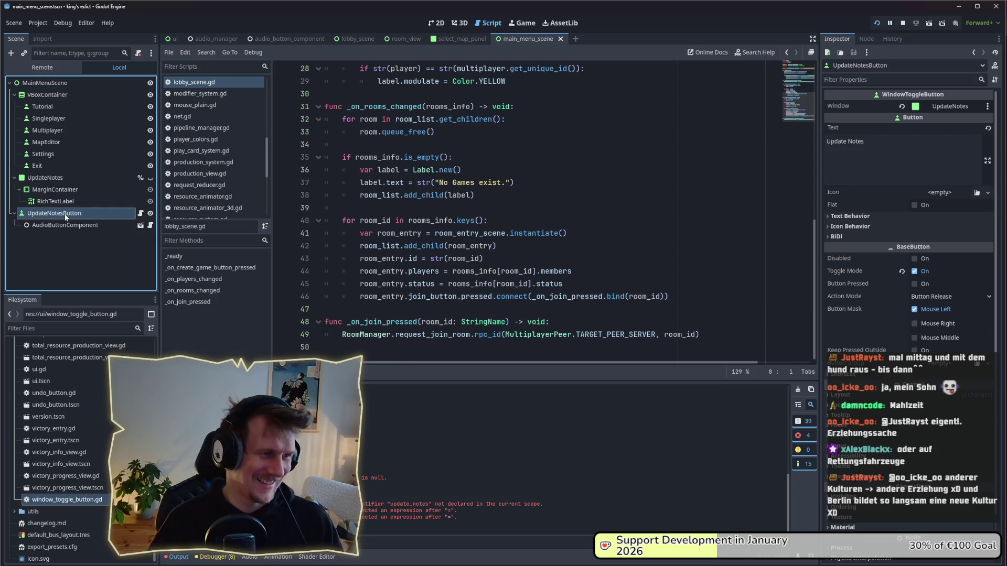
left_click(879, 22)
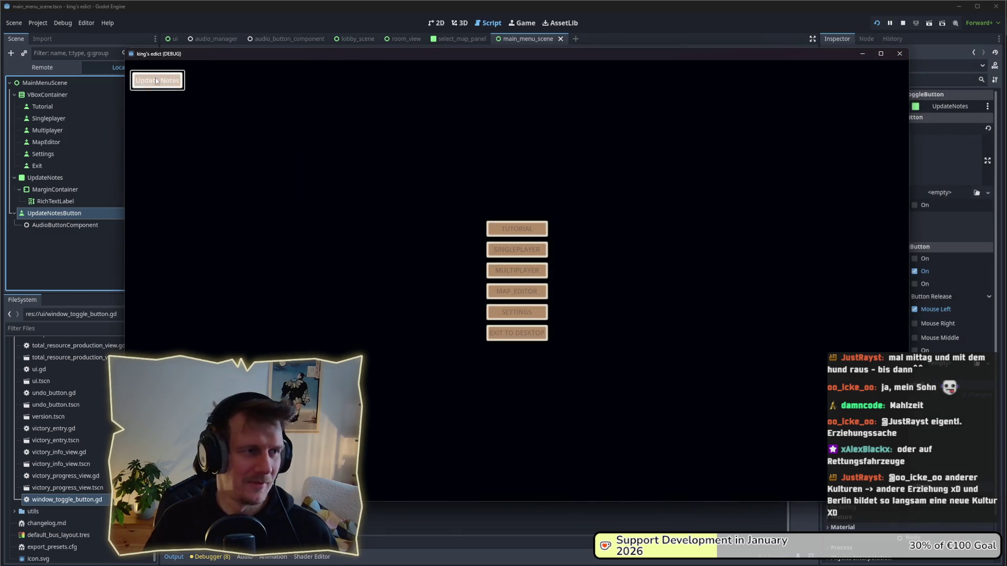
Close the running game and reopen window_toggle_button.gd in the script editor
key("F8")
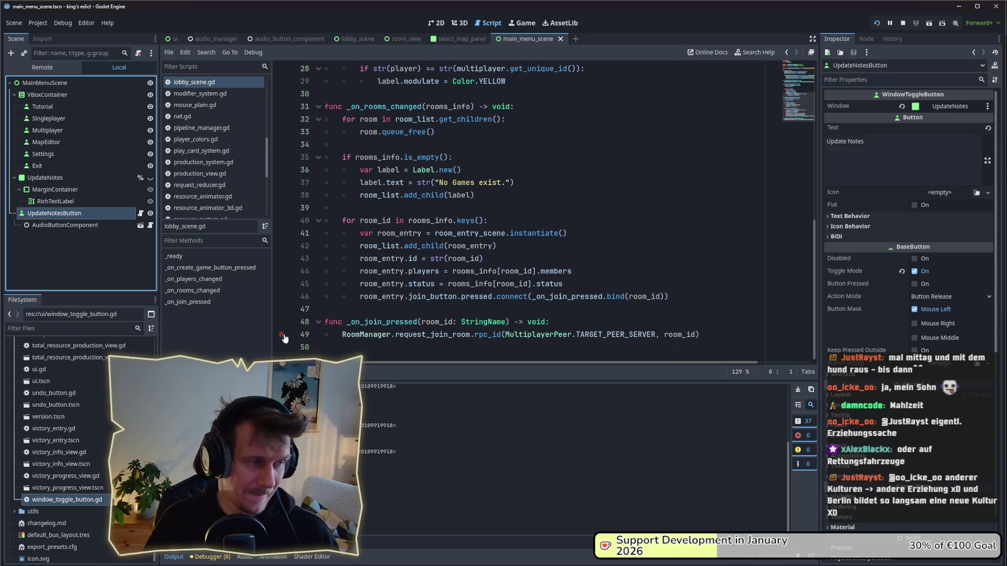
left_click(140, 213)
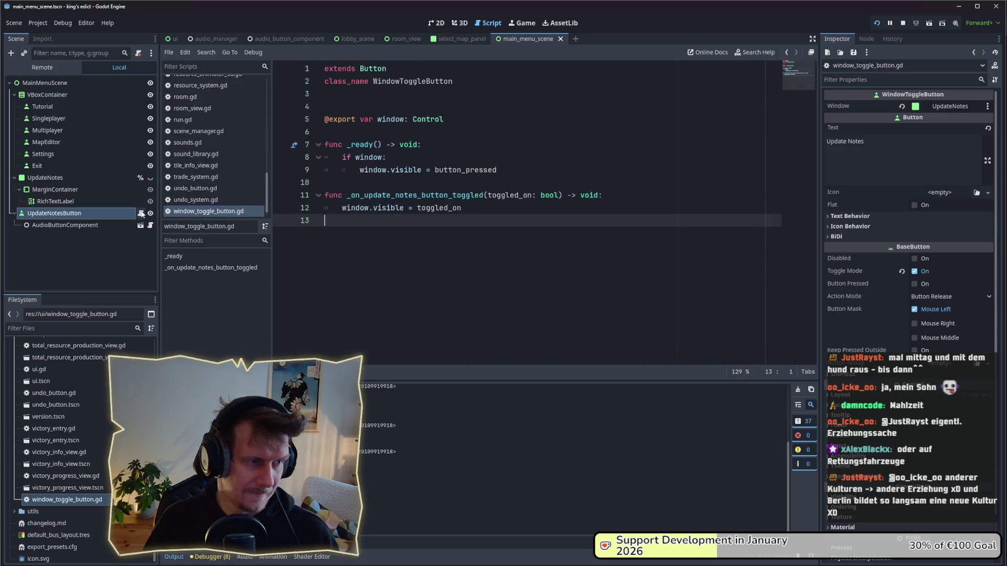
Connect the button's toggled signal to a new _on_toggled function
double_click(444, 195)
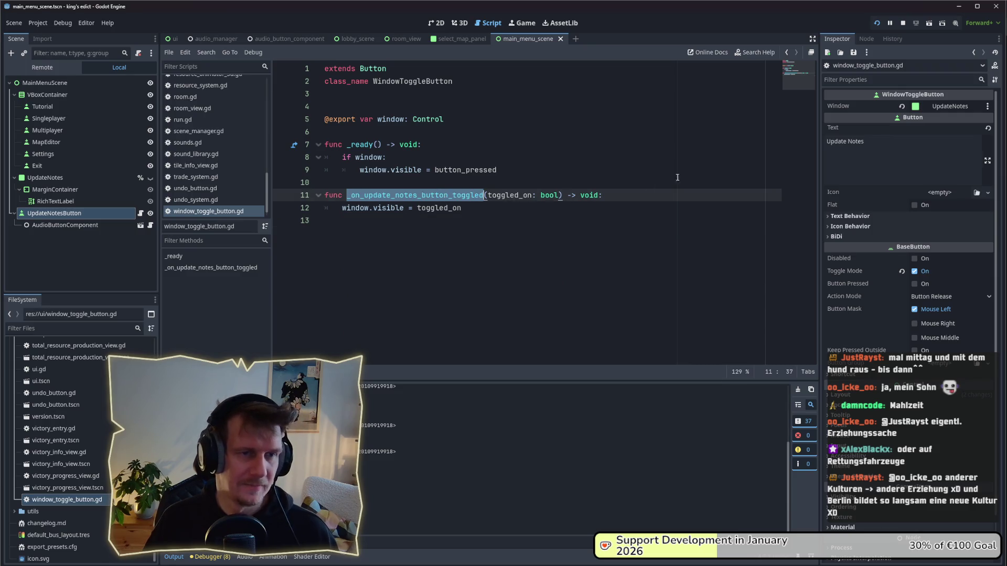
left_click(868, 40)
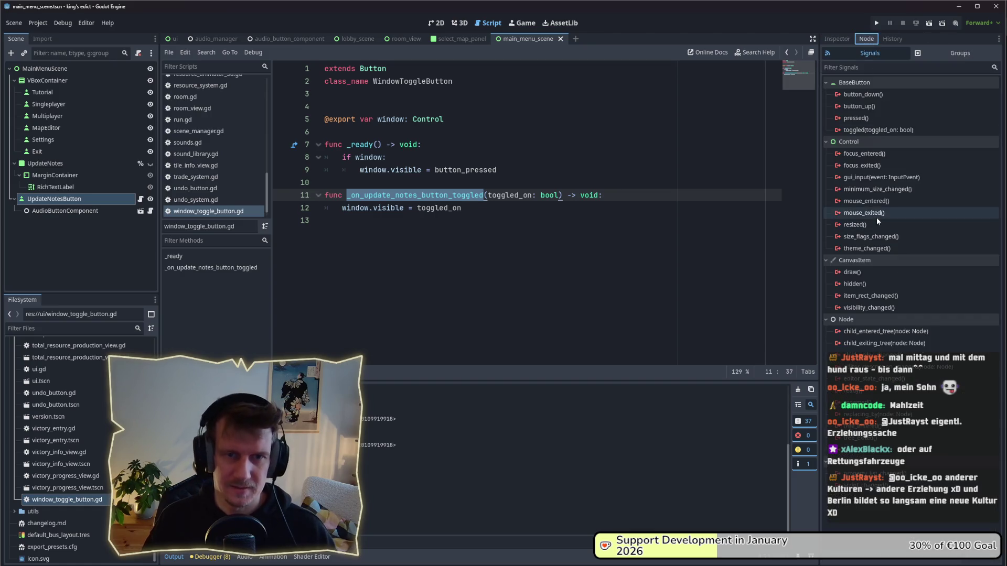
double_click(860, 130)
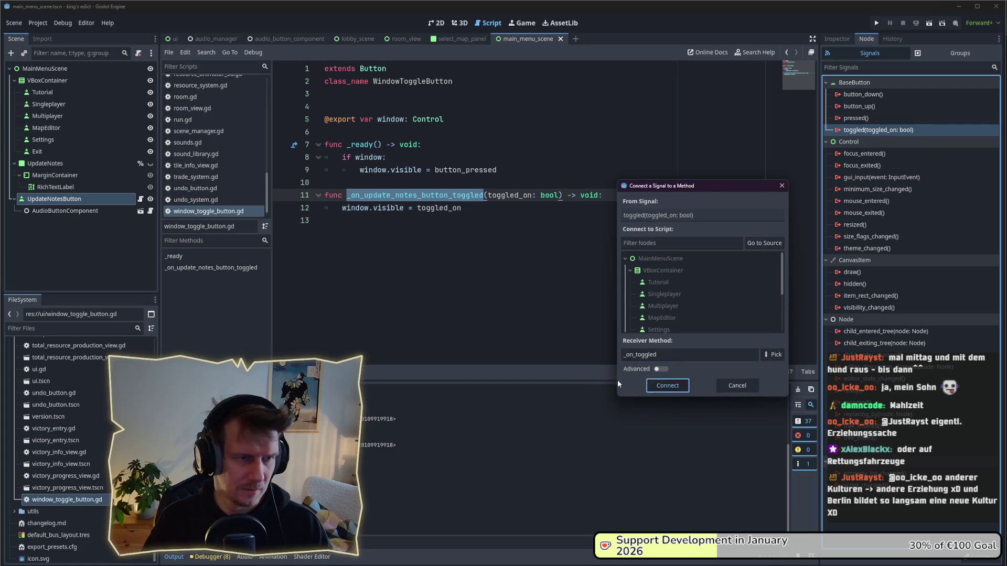
left_click(667, 385)
Move 'window.visible = toggled_on' into _on_toggled, indented under an 'if window:' check
left_click_drag(462, 208, 283, 210)
key("ctrl+x")
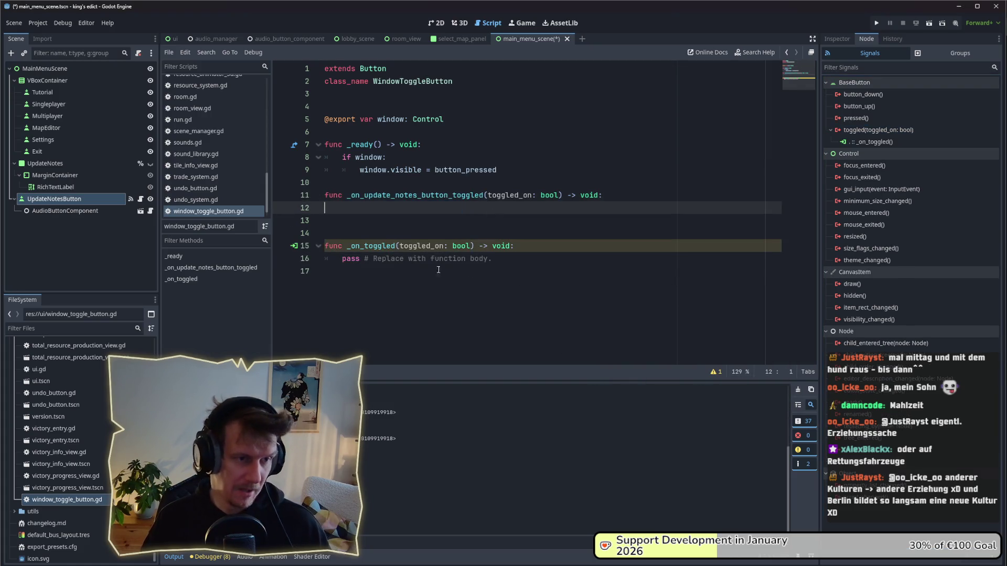
left_click_drag(492, 258, 300, 261)
key("ctrl+v")
key("Home")
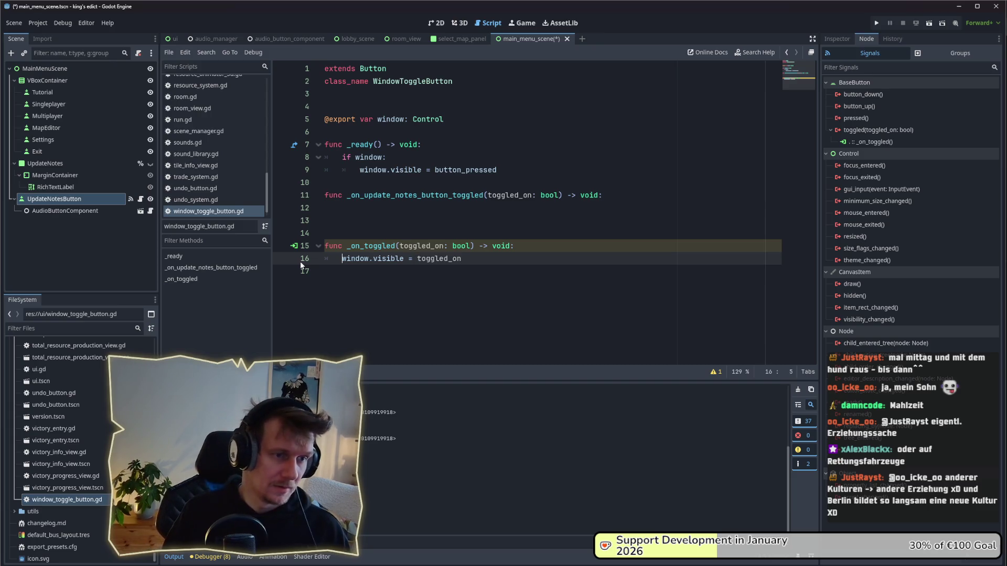
key("Return")
key("Up")
type("if window:")
left_click(343, 272)
key("Tab")
Delete the old _on_update_notes_button_toggled handler and save
left_click(532, 216)
key("shift+Up")
key("shift+Up")
key("shift+Up")
key("Delete")
key("Delete")
key("ctrl+s")
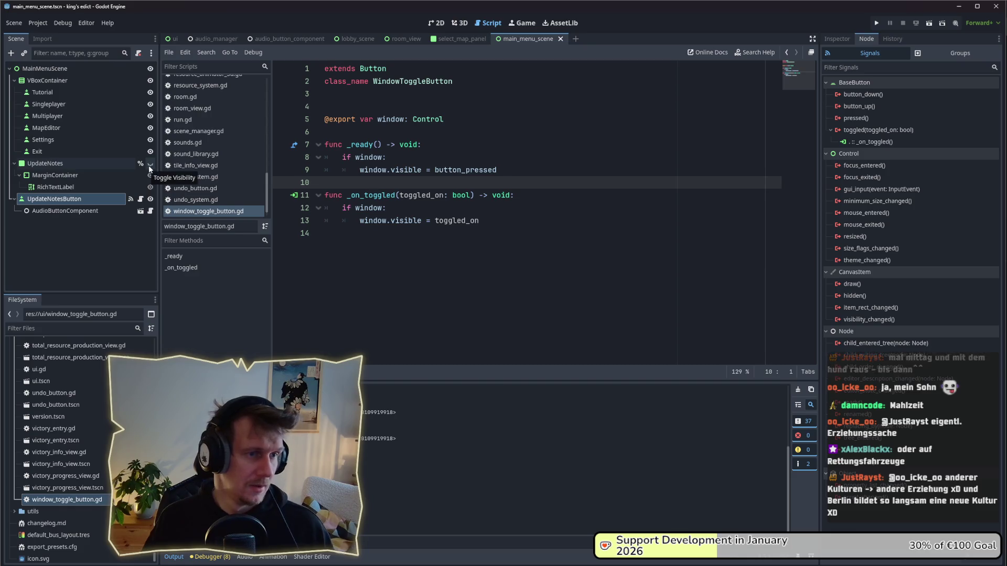
Run the game and repeatedly toggle the Update Notes changelog panel, scrolling its contents
left_click(876, 23)
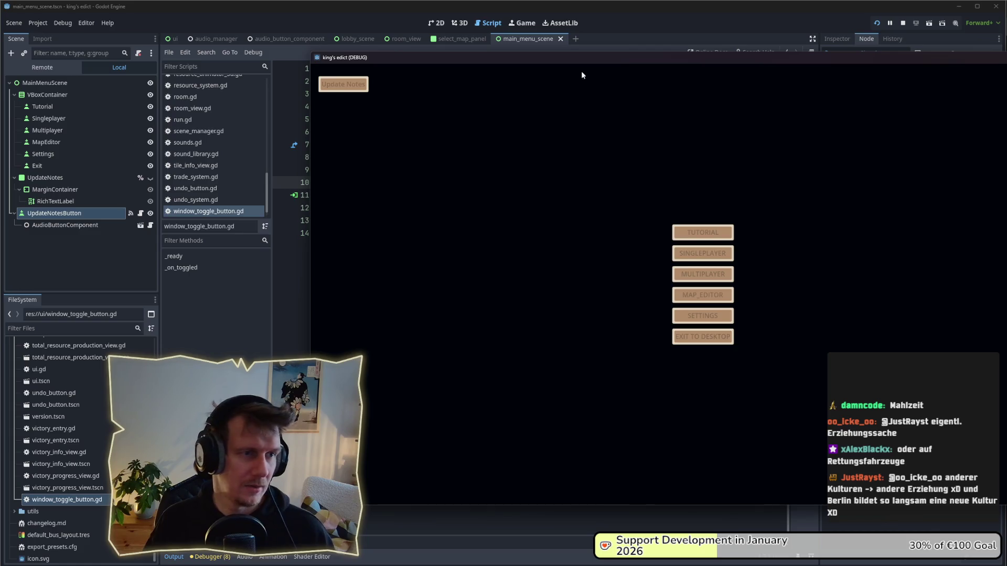
left_click(353, 87)
left_click(352, 87)
left_click(351, 88)
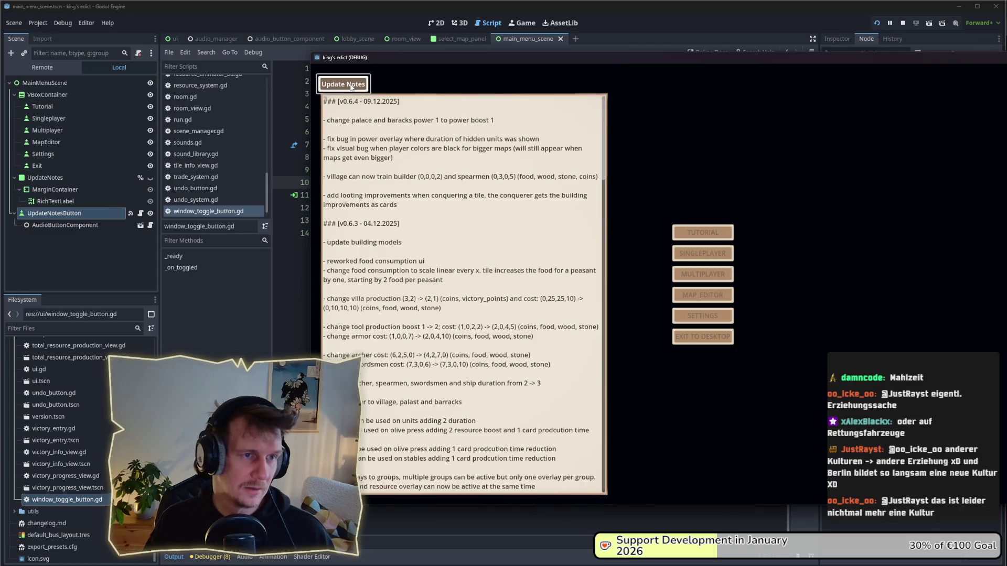
left_click(352, 87)
left_click(359, 89)
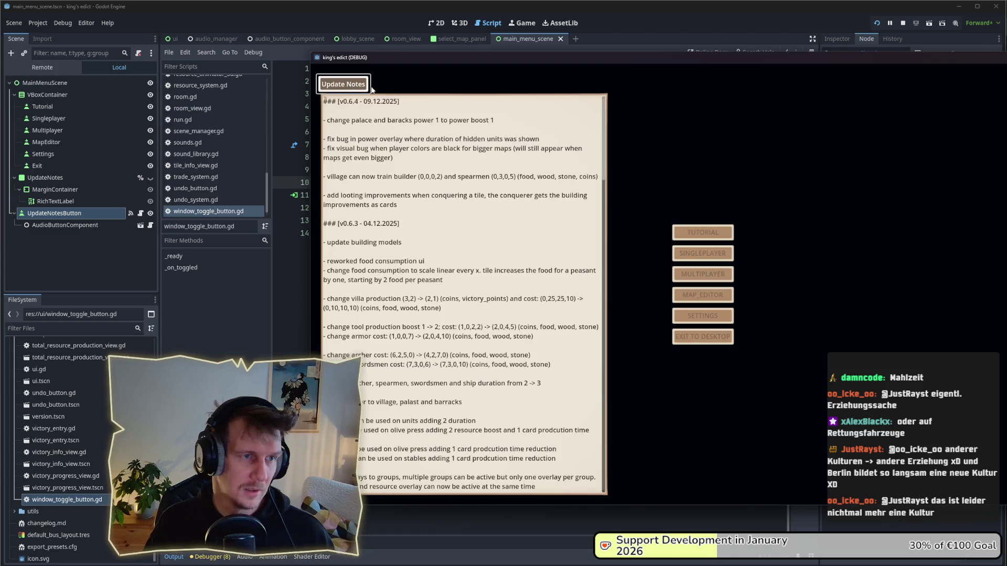
scroll(589, 452, "down", 15)
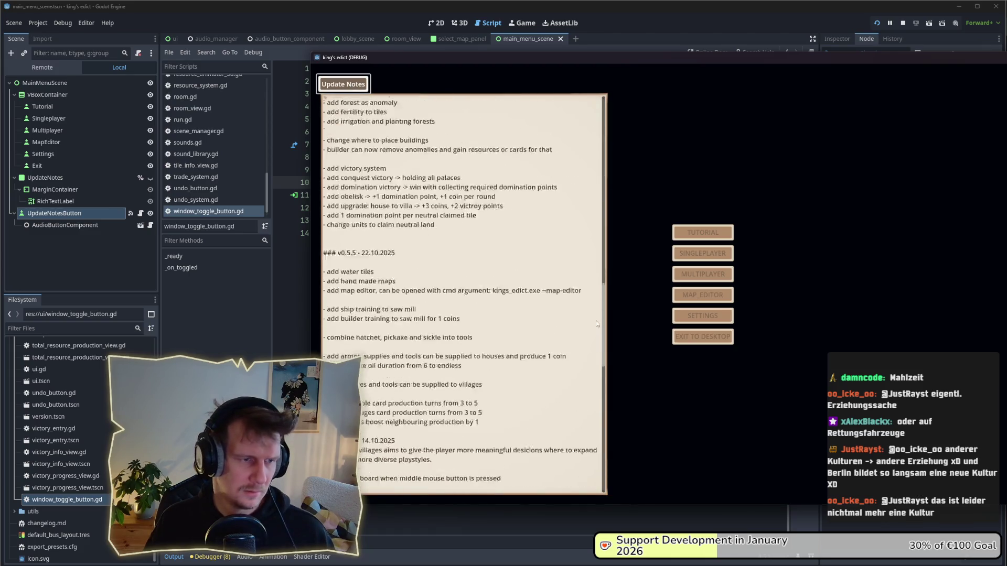
scroll(589, 452, "up", 20)
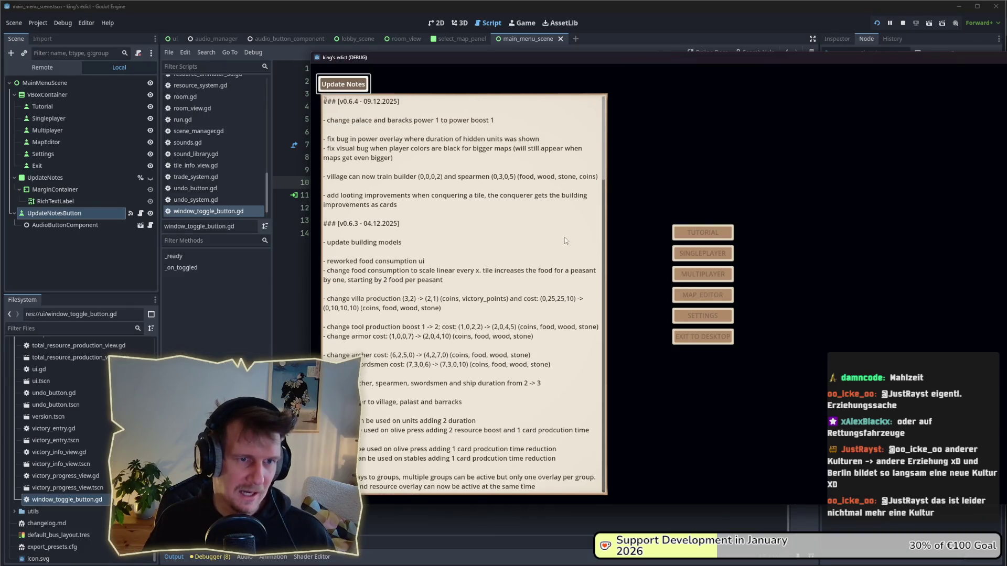
scroll(538, 235, "down", 5)
scroll(538, 235, "up", 5)
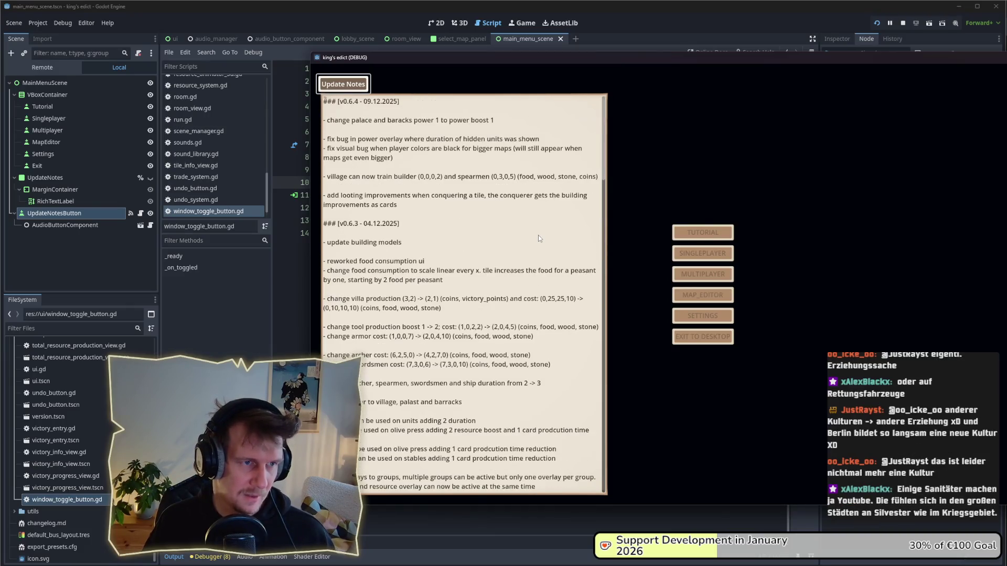
left_click(333, 79)
left_click(333, 80)
left_click(333, 79)
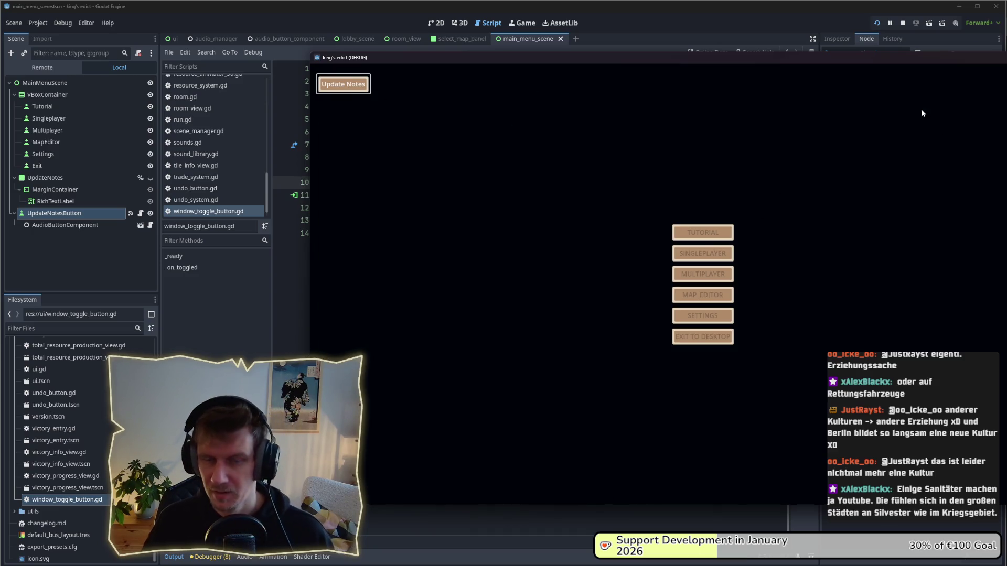
left_click_drag(864, 61, 660, 68)
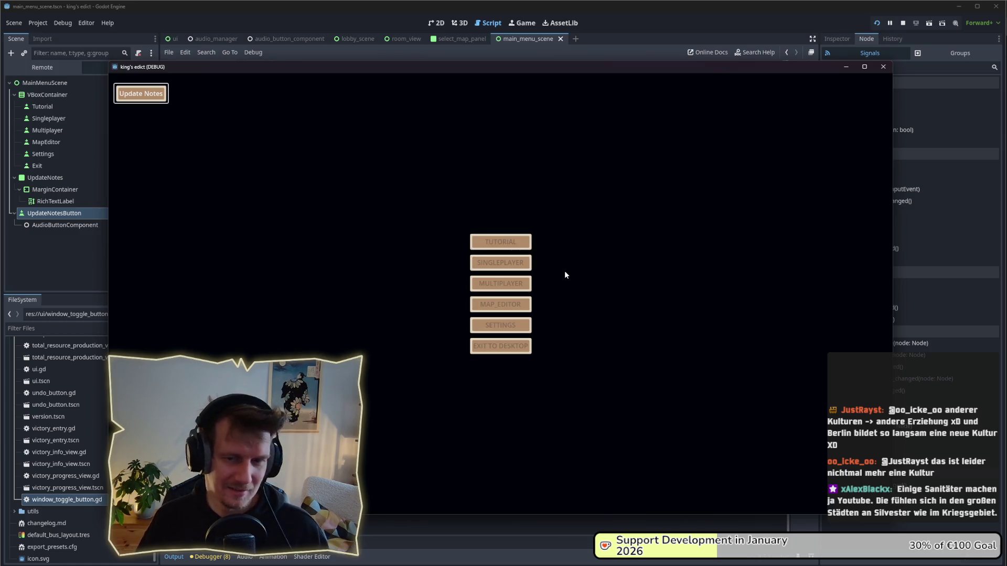
Step keyboard focus up and down through the menu buttons, then toggle the changelog again
left_click(514, 265)
left_click(507, 287)
key("Up")
key("Down")
key("Down")
key("Up")
key("Up")
key("Down")
key("Down")
key("Down")
key("Up")
key("Up")
key("Up")
left_click(141, 93)
left_click(141, 94)
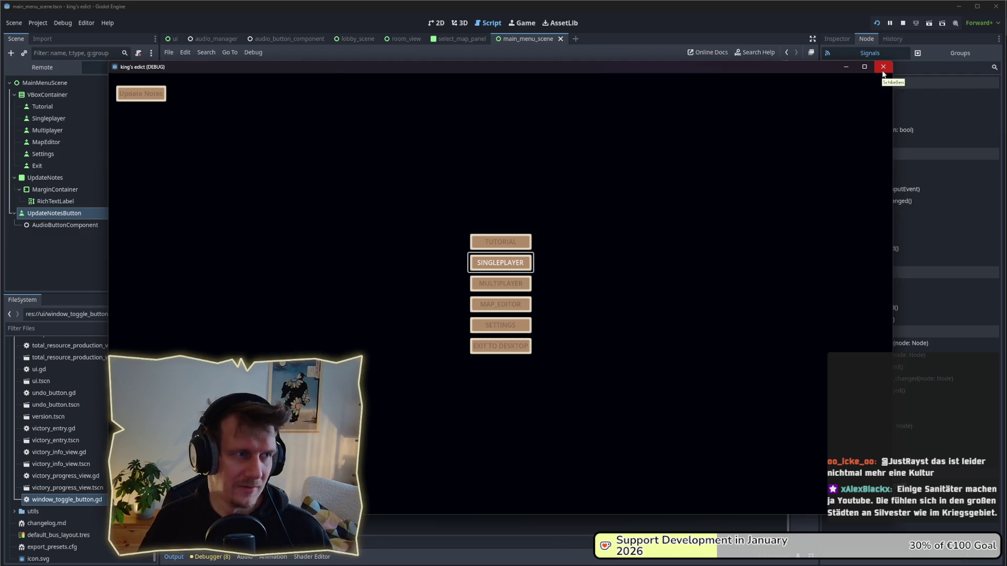
Stop the running game and launch the project again
left_click(883, 67)
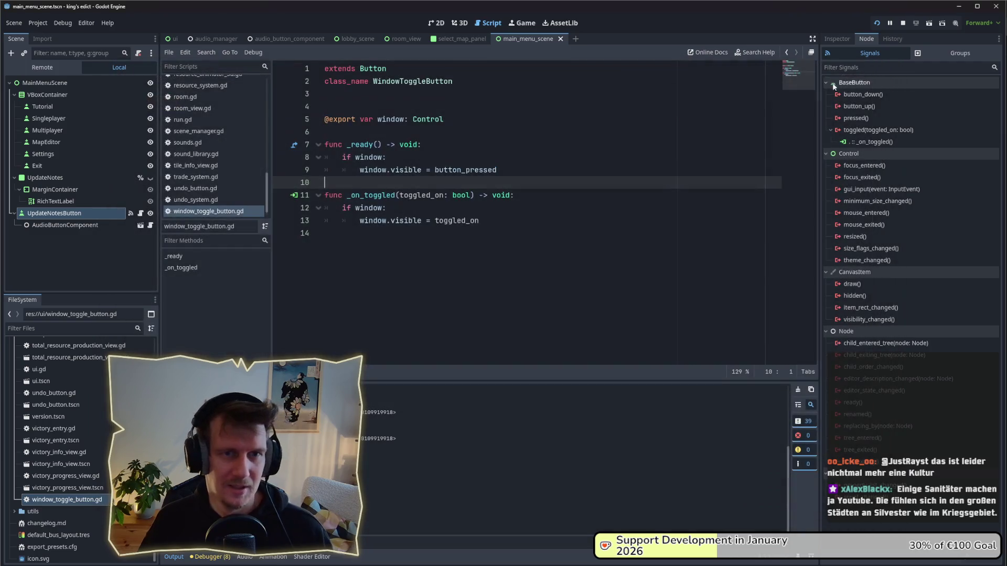
left_click(478, 209)
left_click(876, 23)
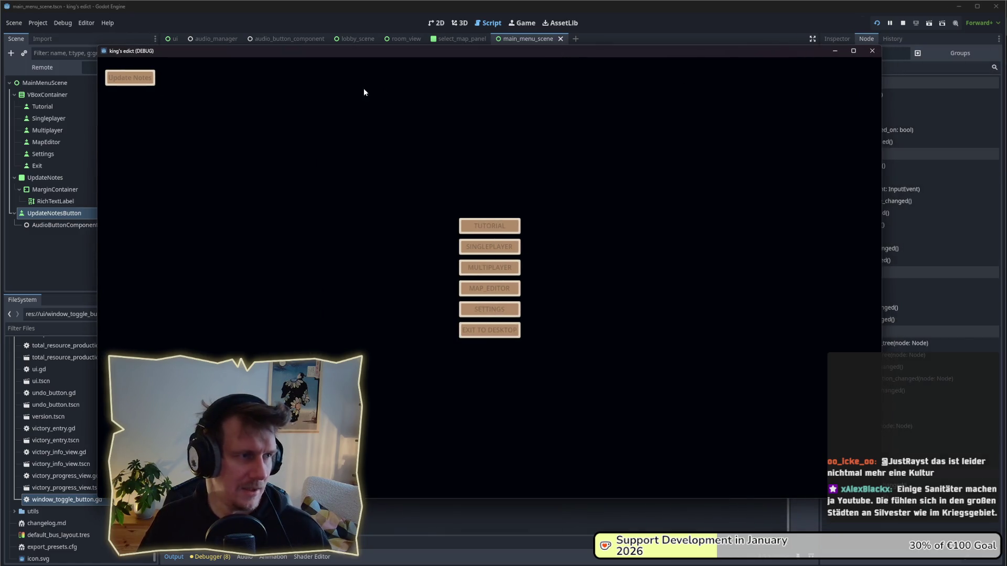
Open and close the Update Notes changelog panel in the game, scrolling through its contents
left_click(150, 79)
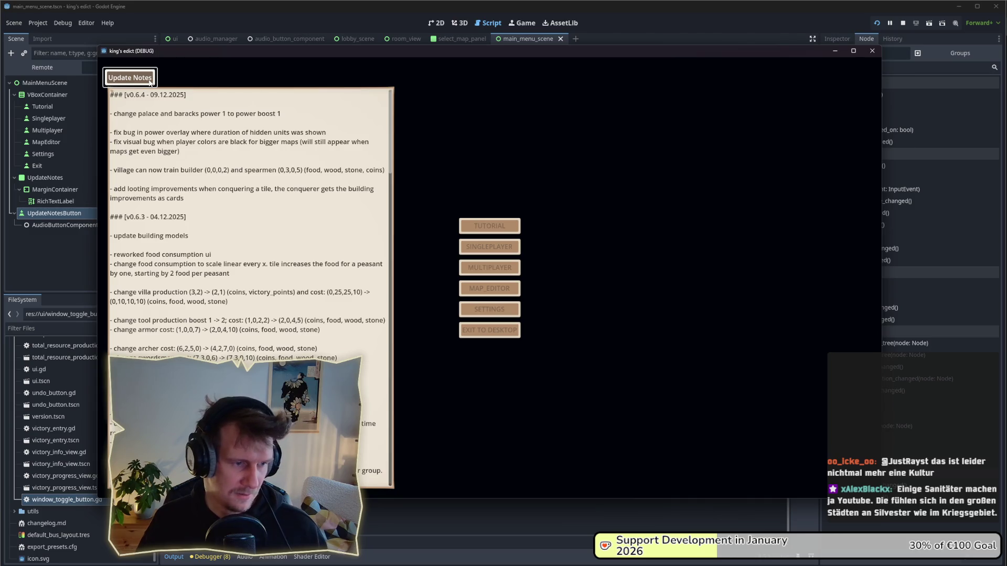
left_click(151, 82)
left_click(151, 81)
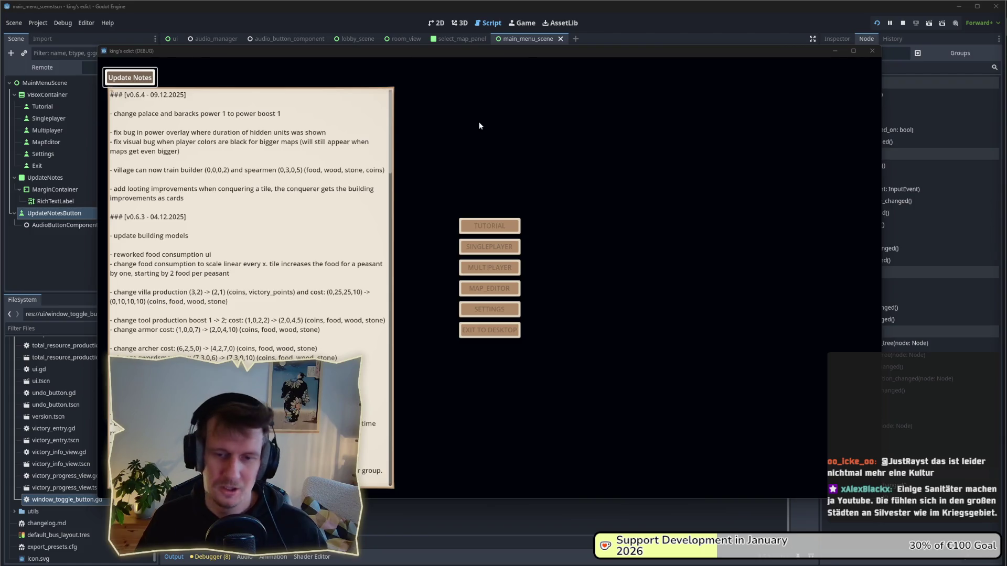
scroll(391, 134, "down", 2)
scroll(389, 131, "up", 3)
scroll(389, 131, "down", 3)
scroll(389, 131, "up", 3)
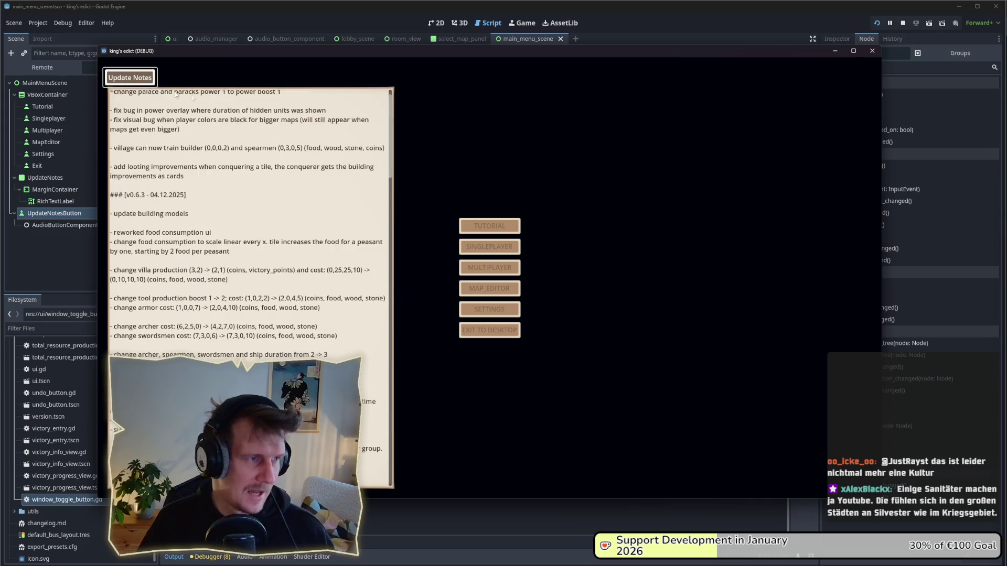
left_click(130, 77)
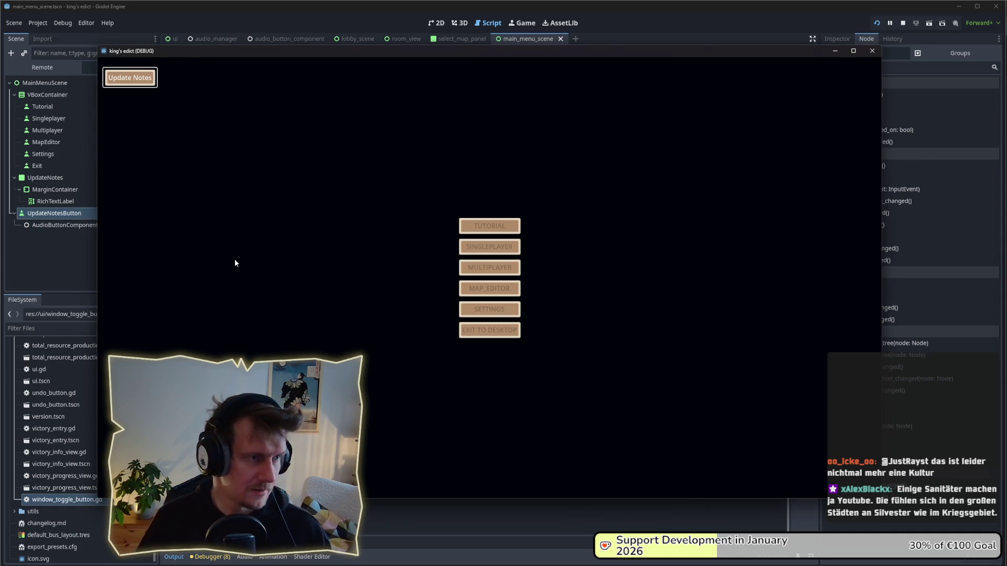
Toggle the changelog panel open and closed several more times to confirm it works
left_click(139, 79)
left_click(139, 78)
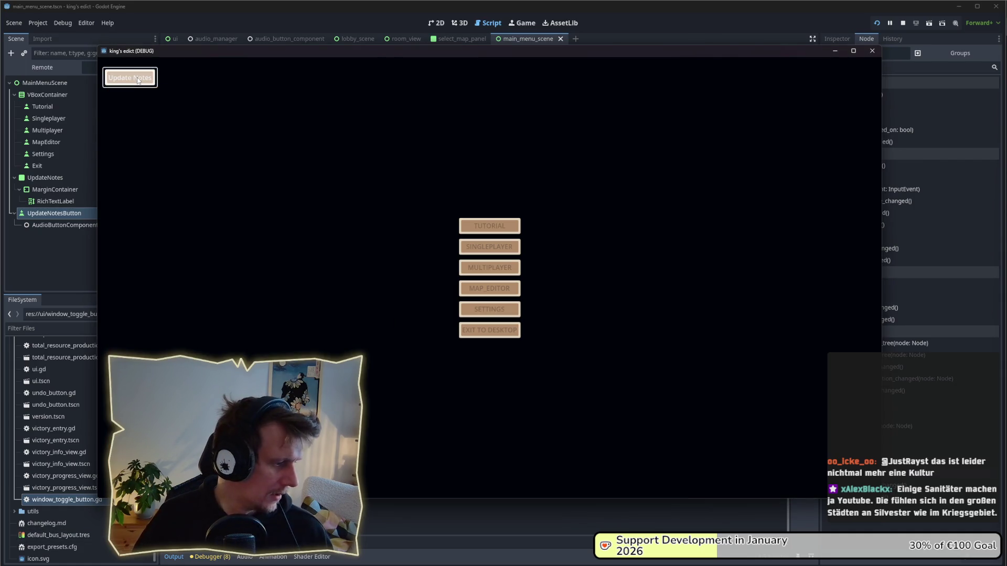
left_click(138, 79)
left_click(139, 79)
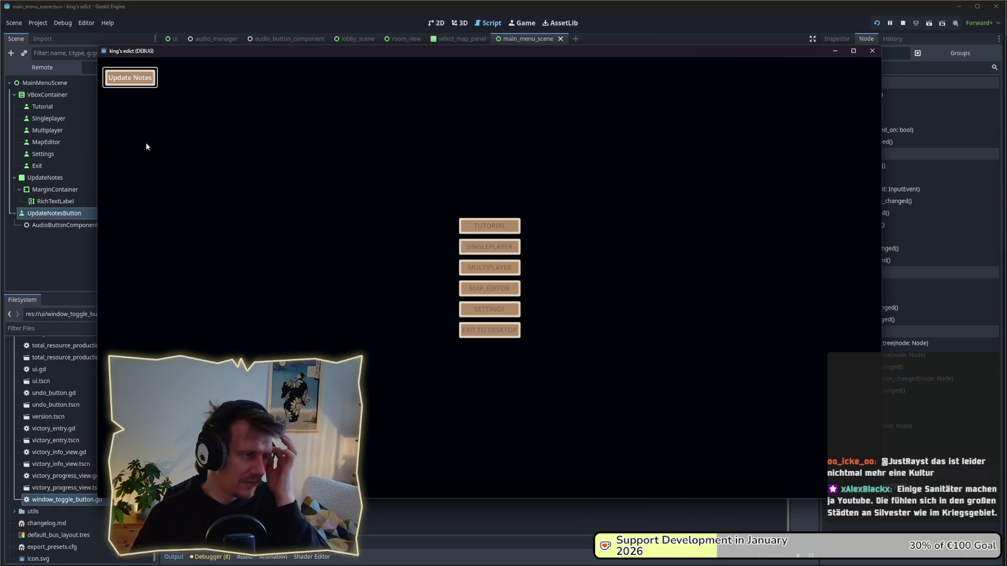
left_click(149, 81)
left_click(151, 83)
left_click(150, 83)
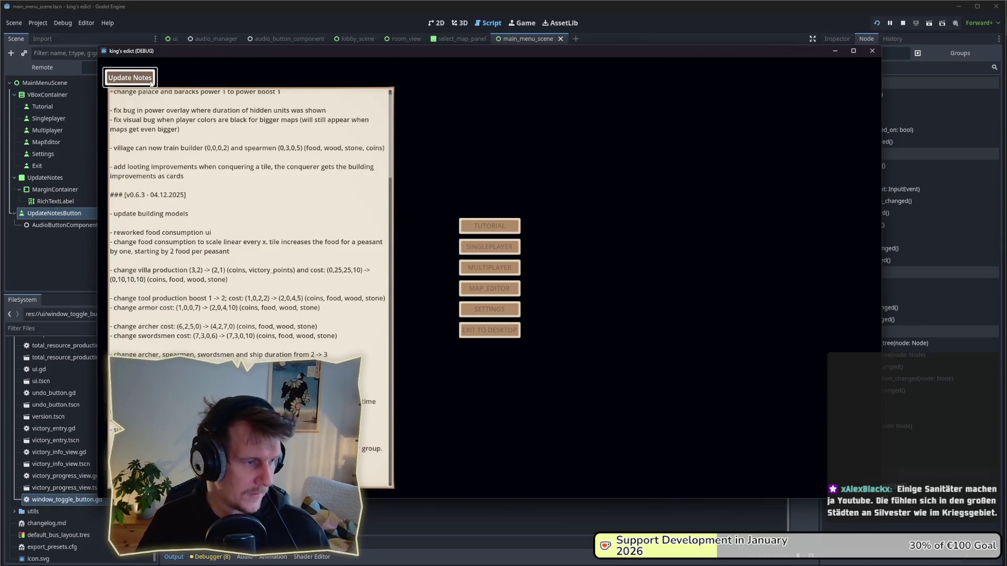
left_click(150, 83)
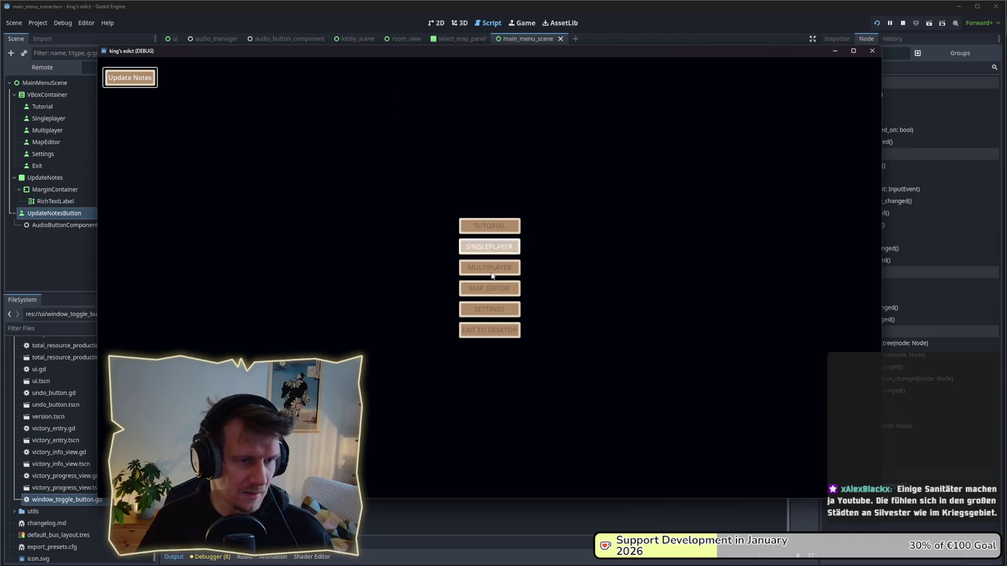
Move keyboard focus through the menu entries, then stop the game
key("Down")
key("Down")
key("Down")
key("Down")
key("Down")
key("Down")
key("Up")
key("Up")
key("Up")
key("Up")
key("Up")
left_click(872, 51)
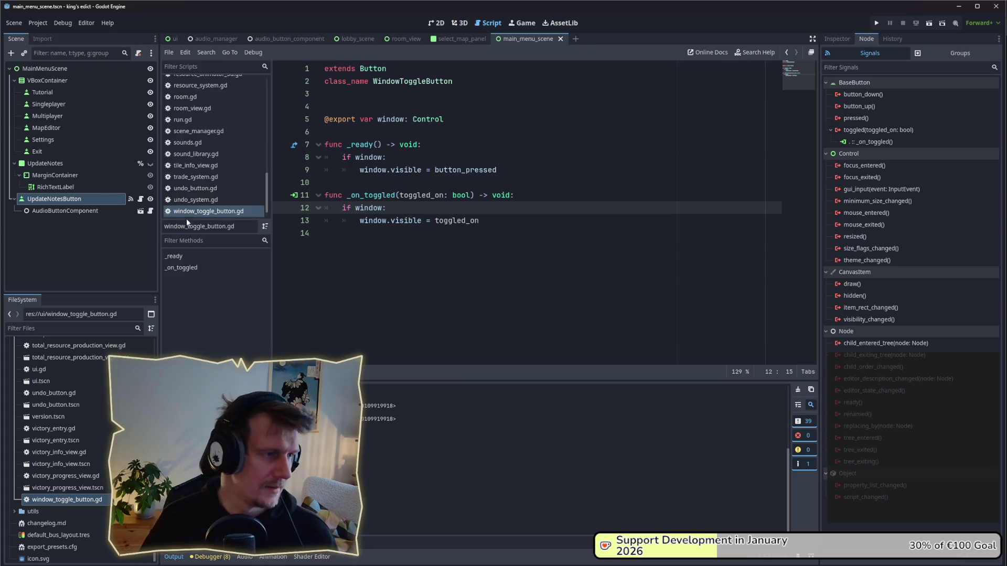
Collapse UpdateNotes and disable the Tutorial button in the Inspector
left_click(14, 163)
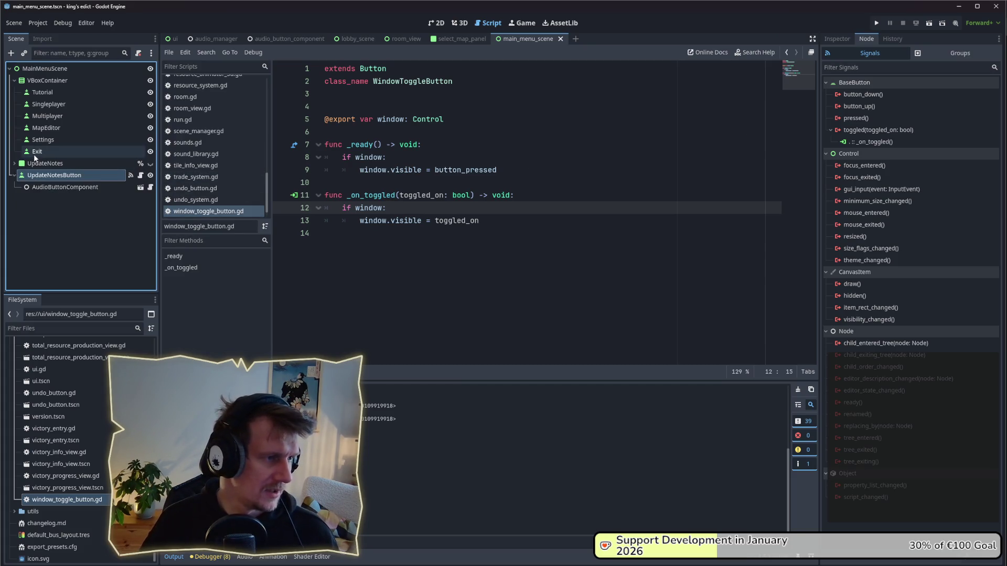
left_click(34, 153)
left_click(52, 140)
left_click(56, 93)
left_click(52, 151, "shift")
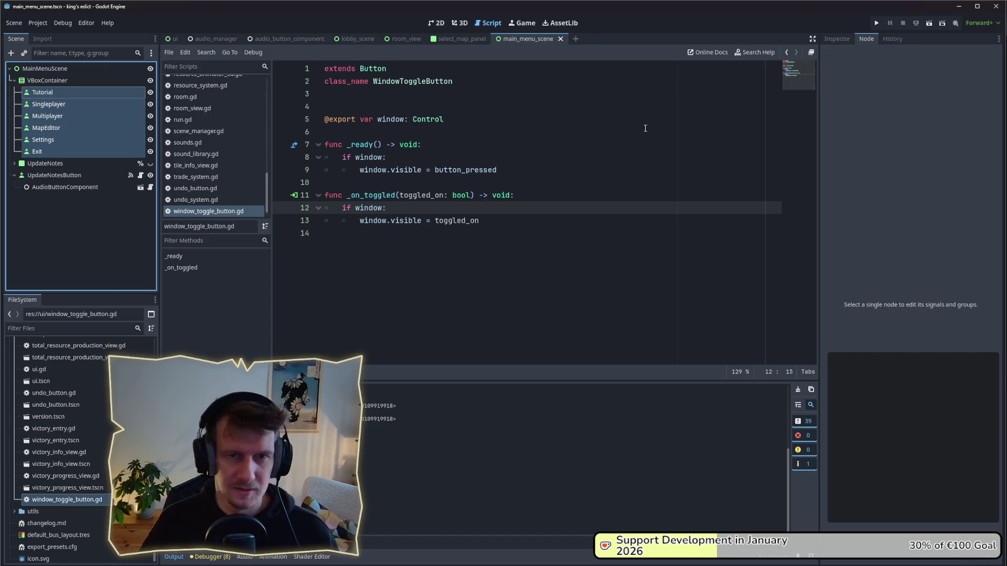
left_click(58, 93)
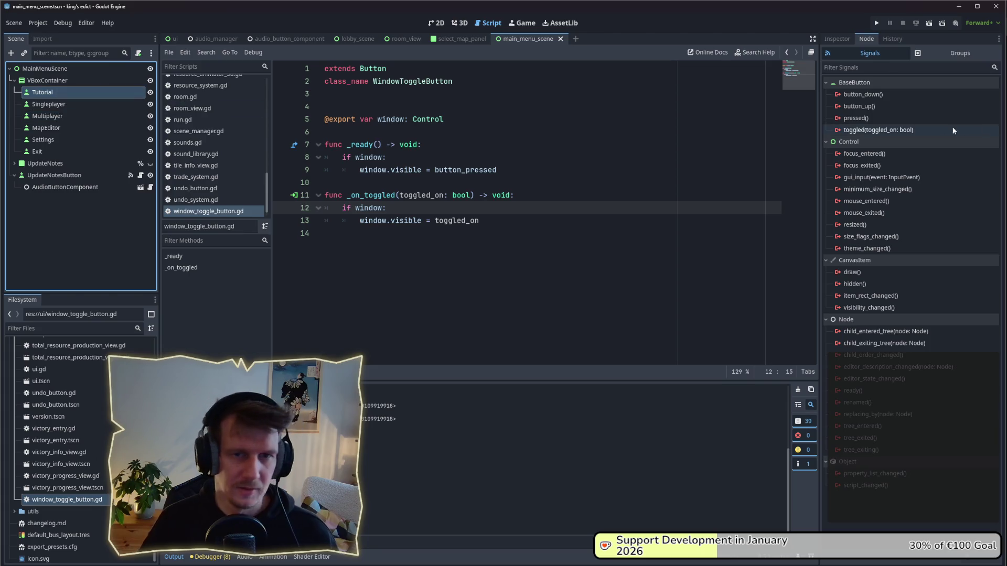
left_click(837, 39)
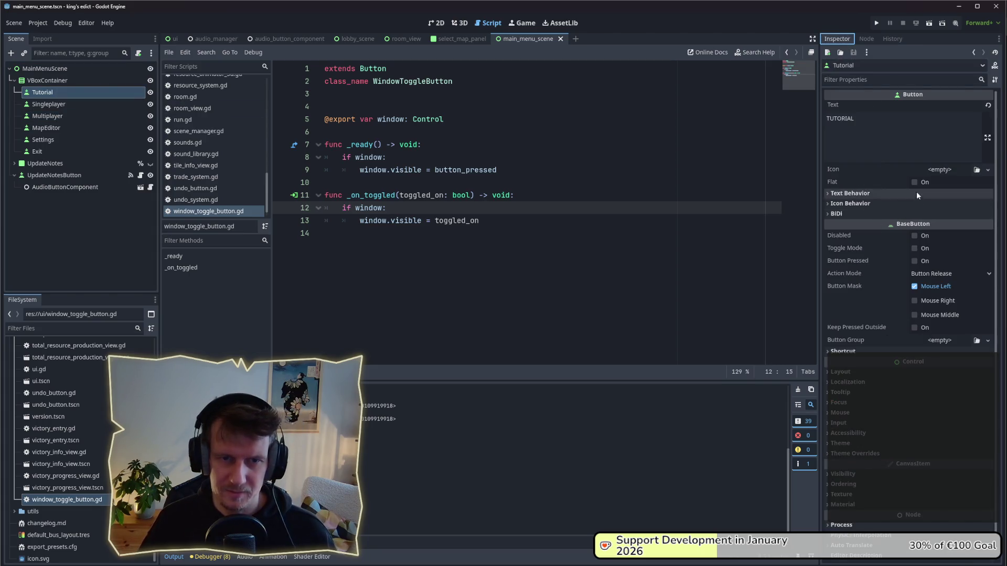
left_click(914, 235)
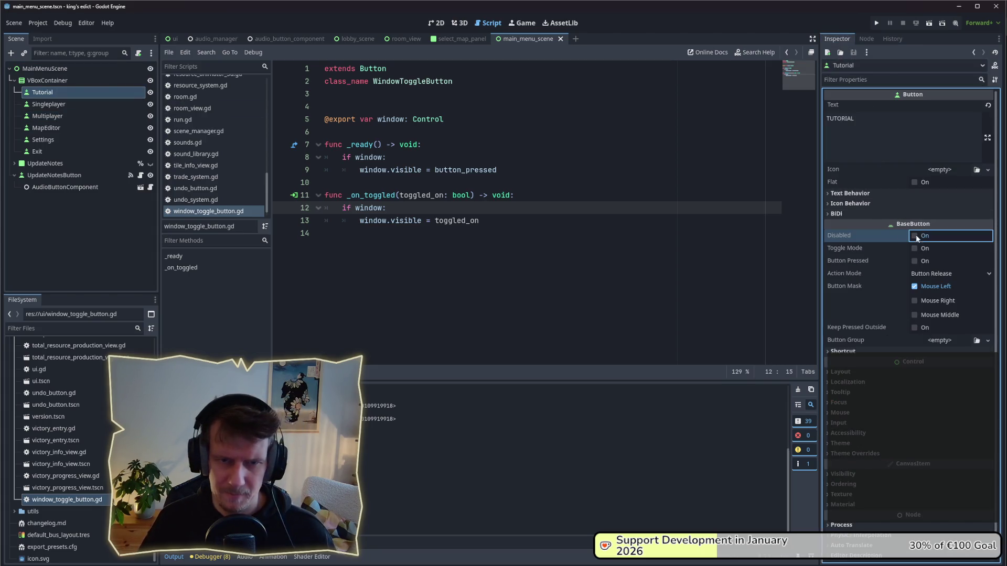
Select the Singleplayer and then Settings button nodes, and save the main menu scene
left_click(42, 105)
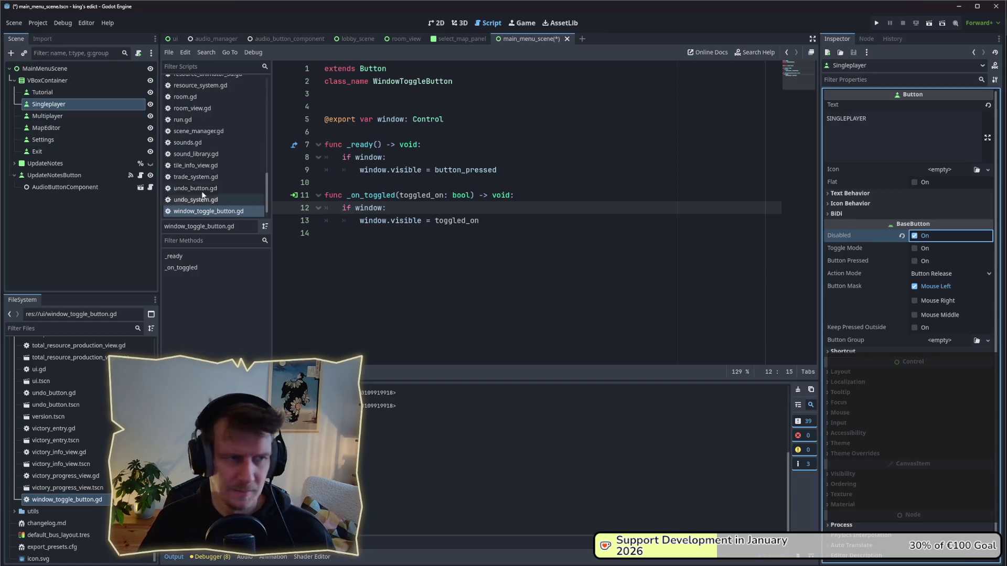
left_click(62, 138)
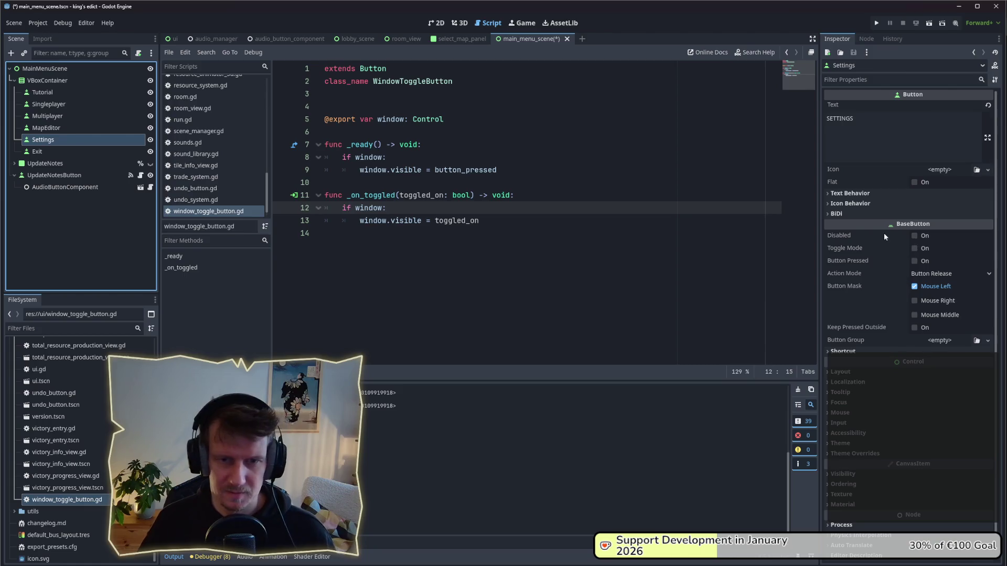
left_click(876, 23)
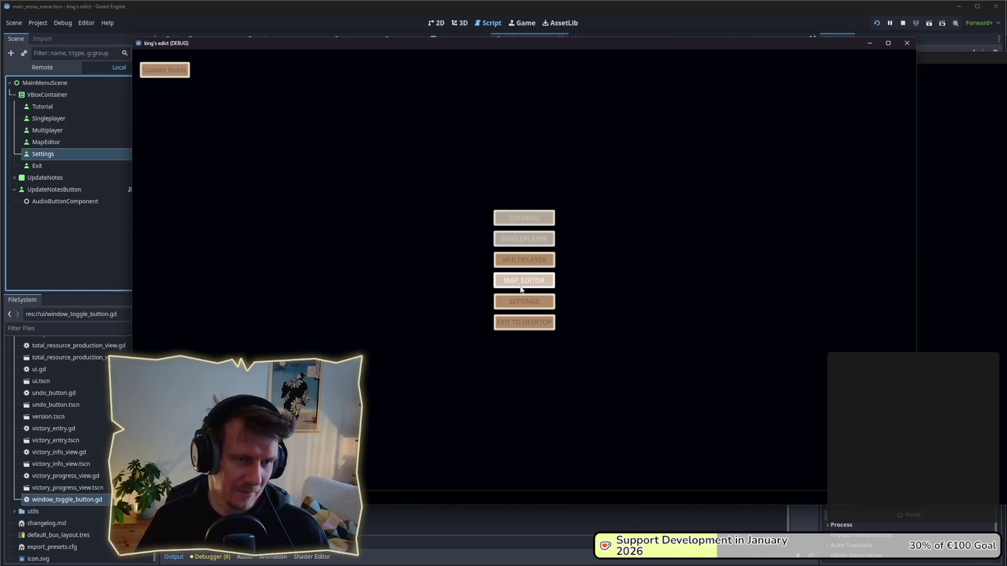
left_click(907, 43)
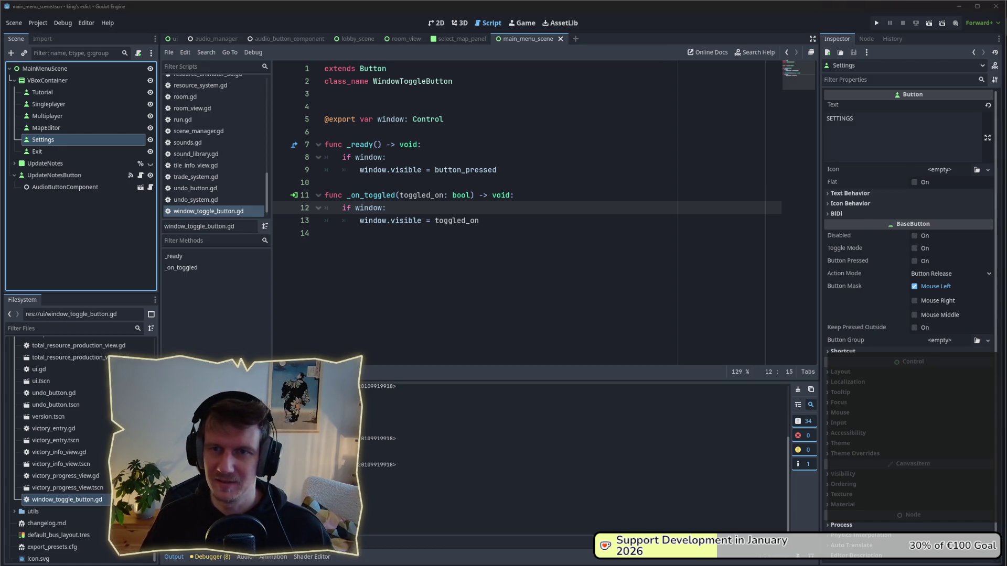
left_click(479, 210)
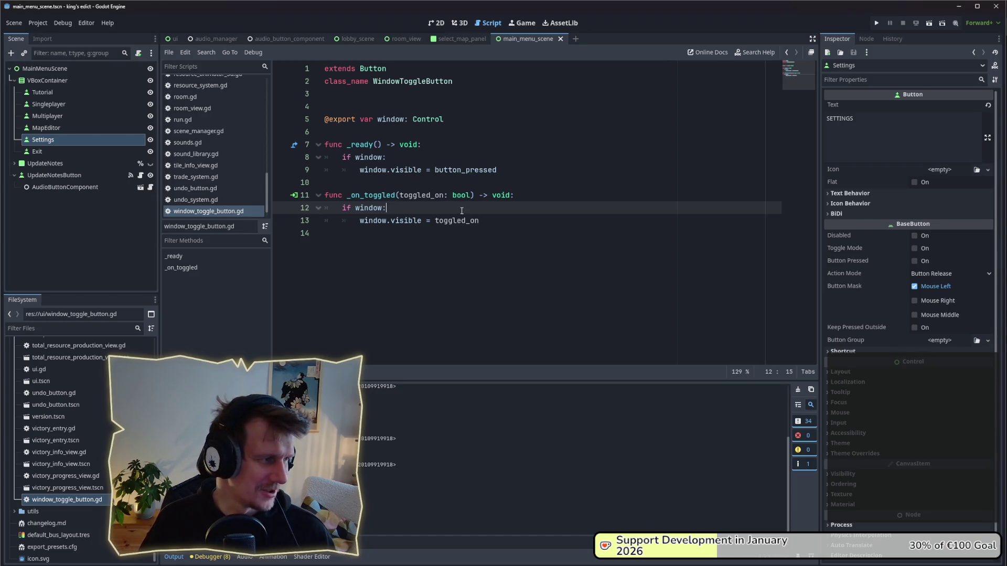
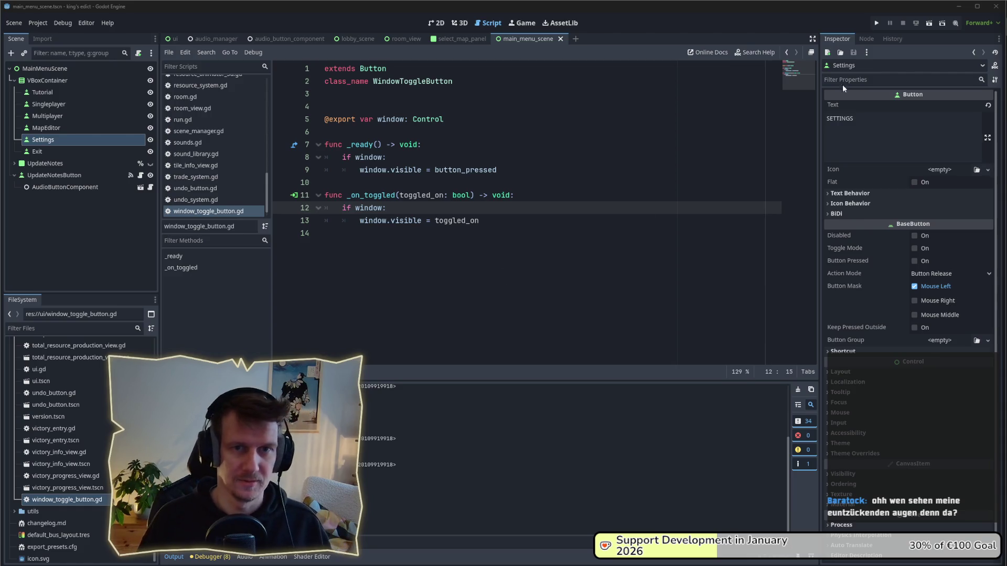
Run the project to check the main menu, then close the game window
left_click(876, 23)
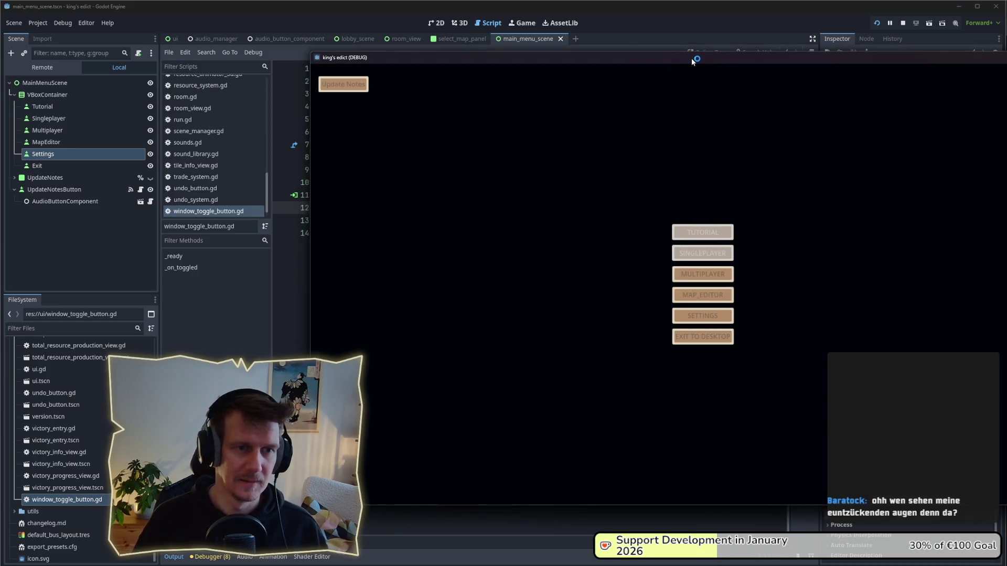
left_click_drag(692, 57, 527, 55)
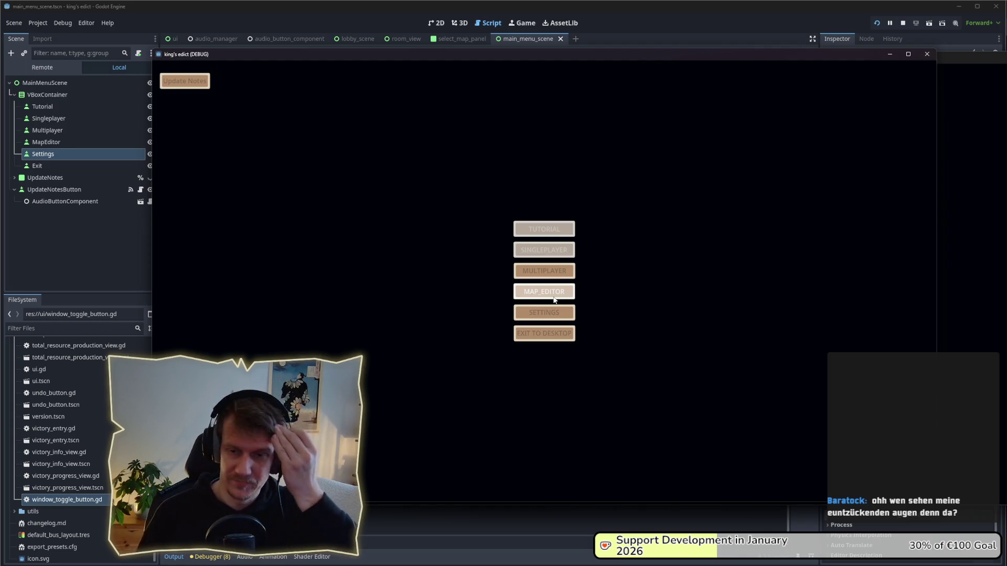
left_click(927, 55)
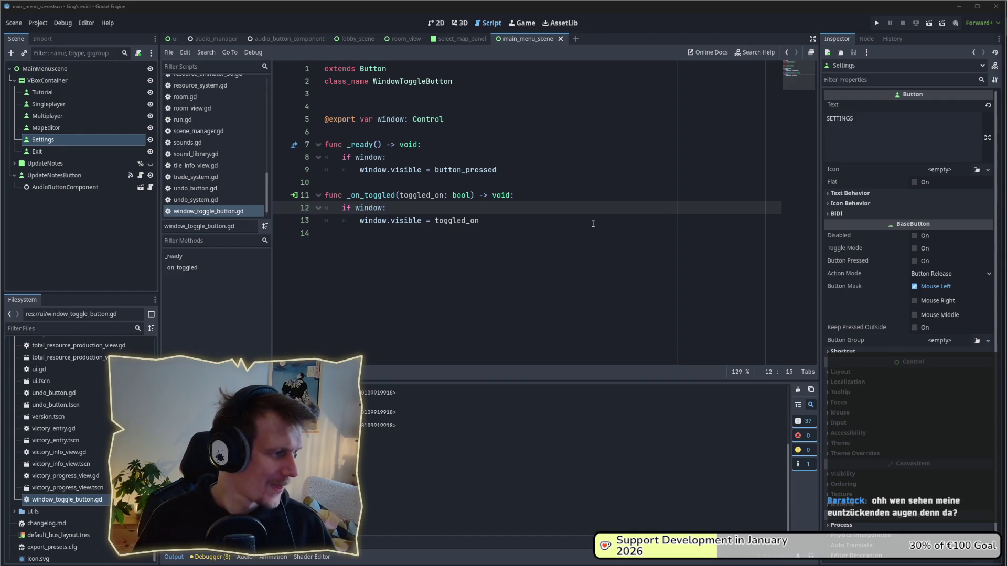
Review lines 10–12 of the script and save
left_click(466, 206)
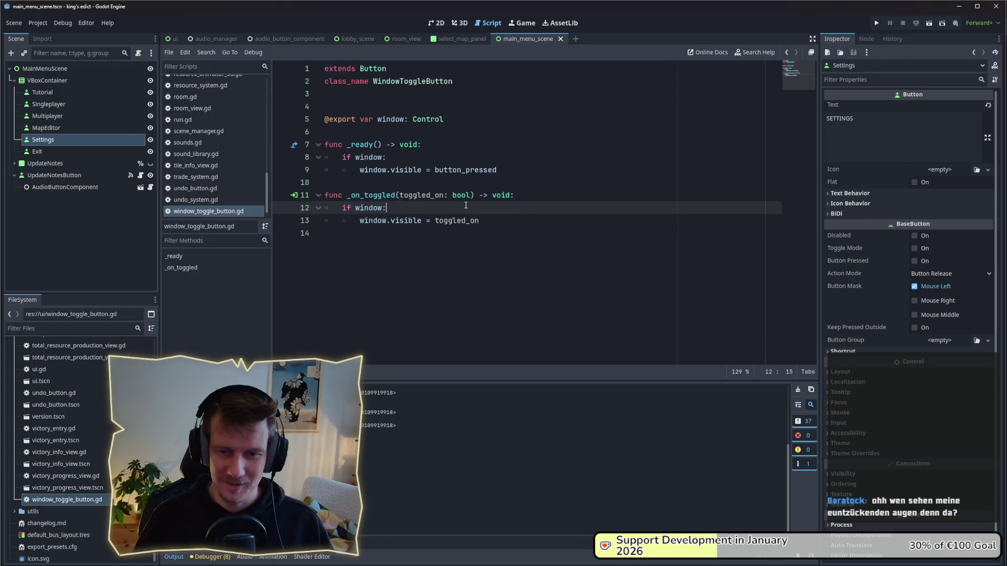
key("ctrl+s")
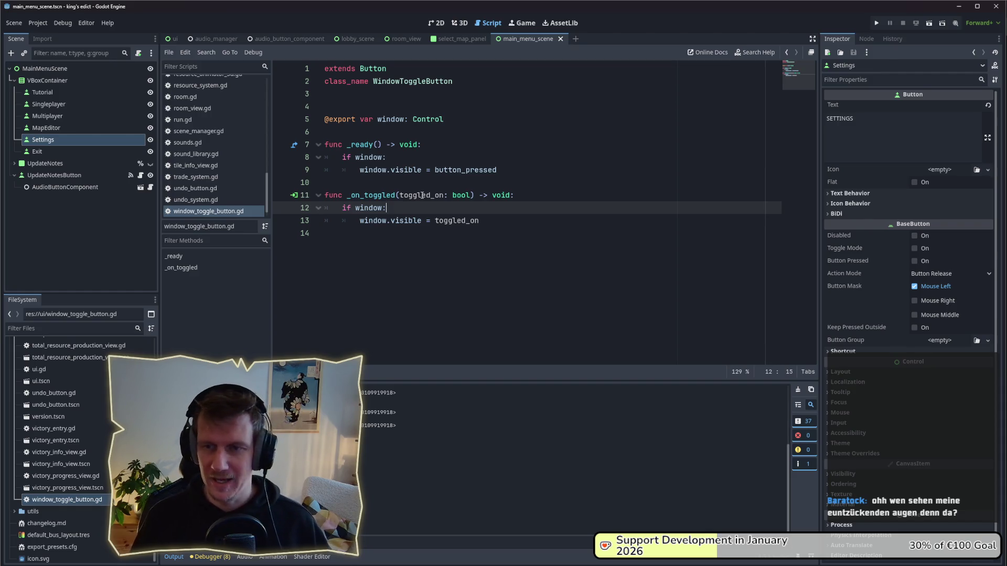
mouse_move(380, 173)
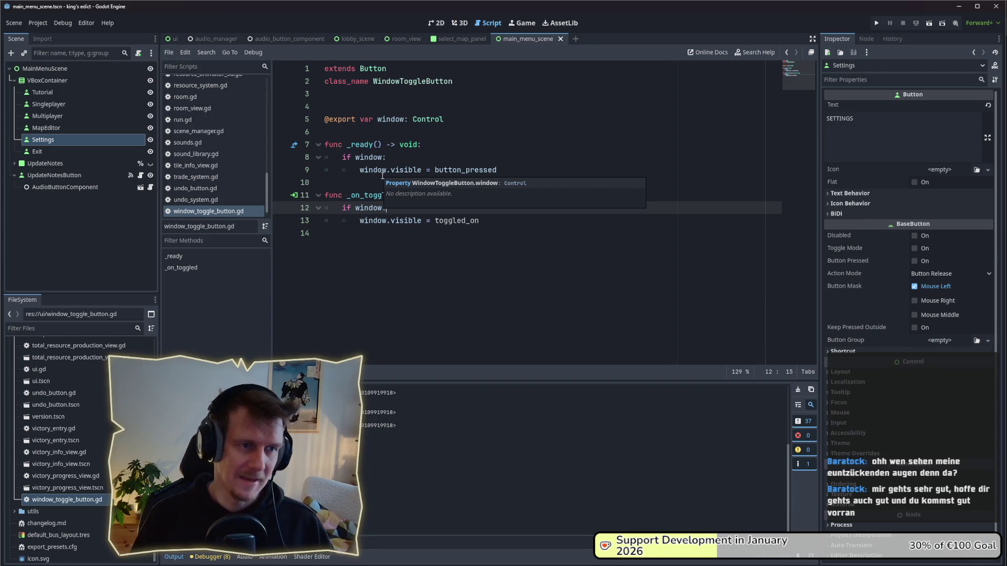
left_click(374, 178)
left_click(398, 206)
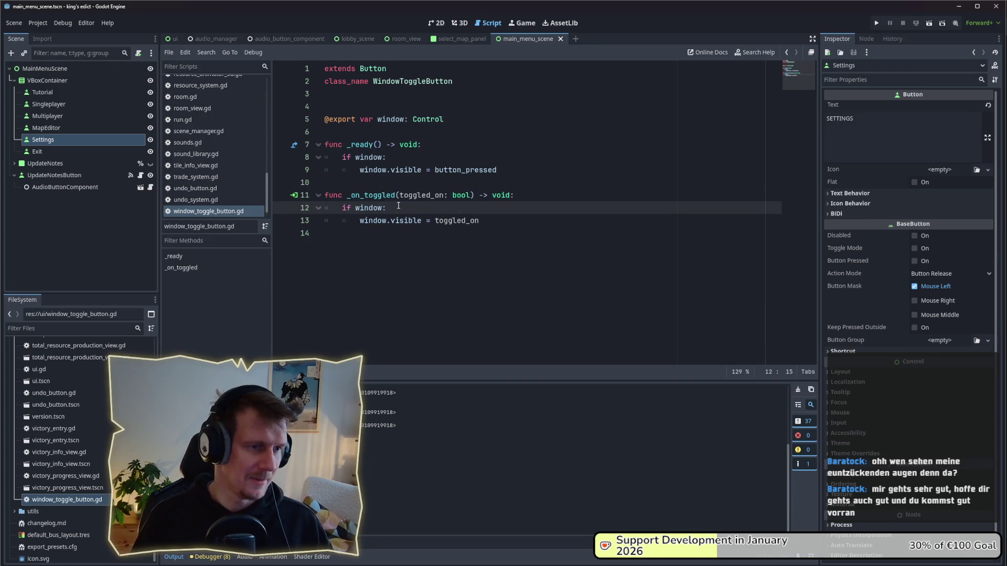
left_click(384, 185)
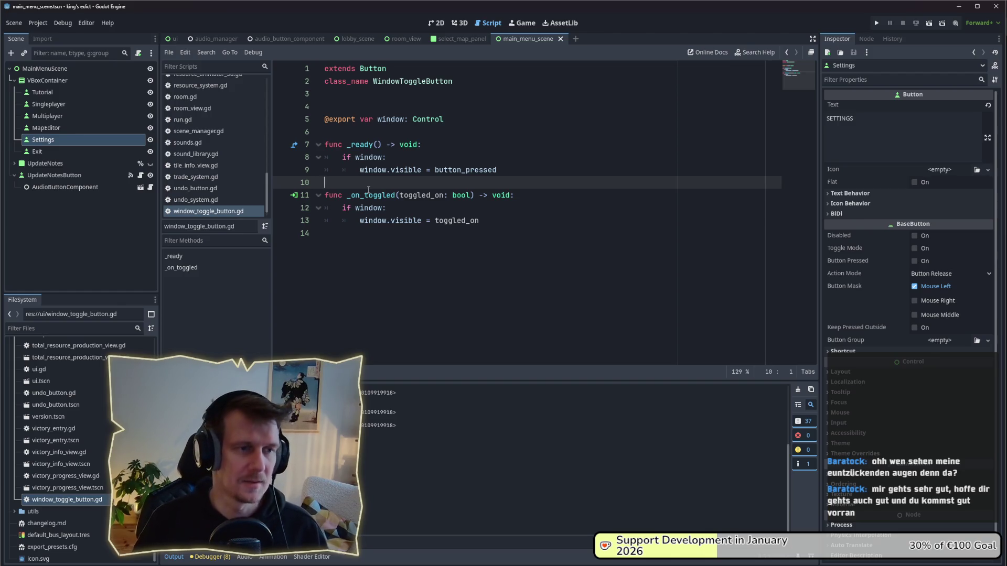
left_click(394, 205)
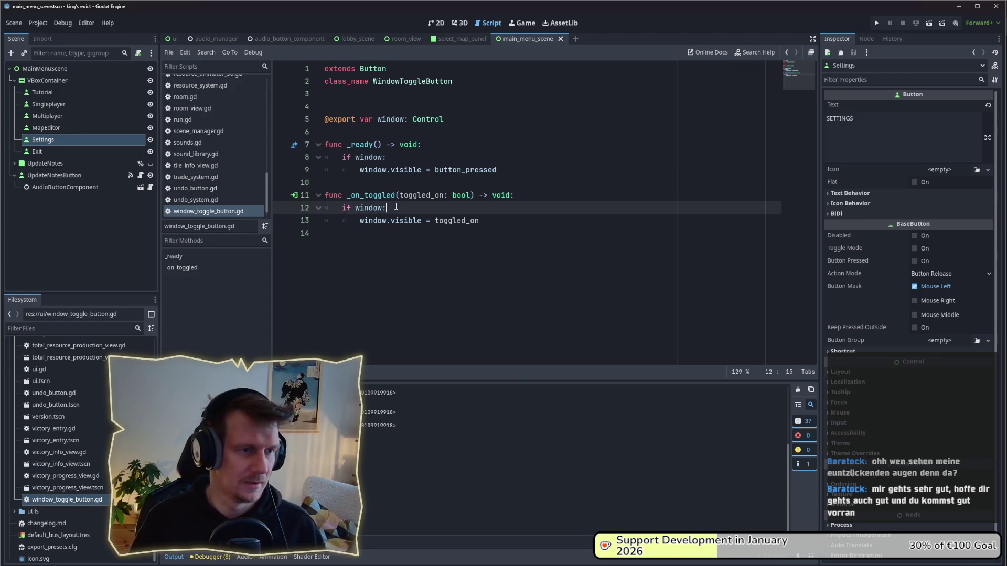
left_click(367, 186)
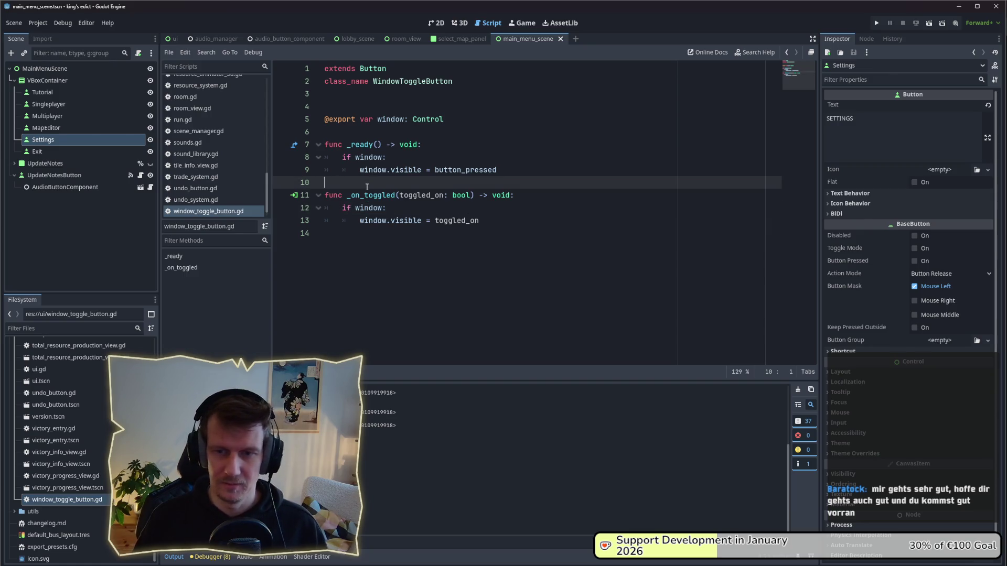
key("ctrl+s")
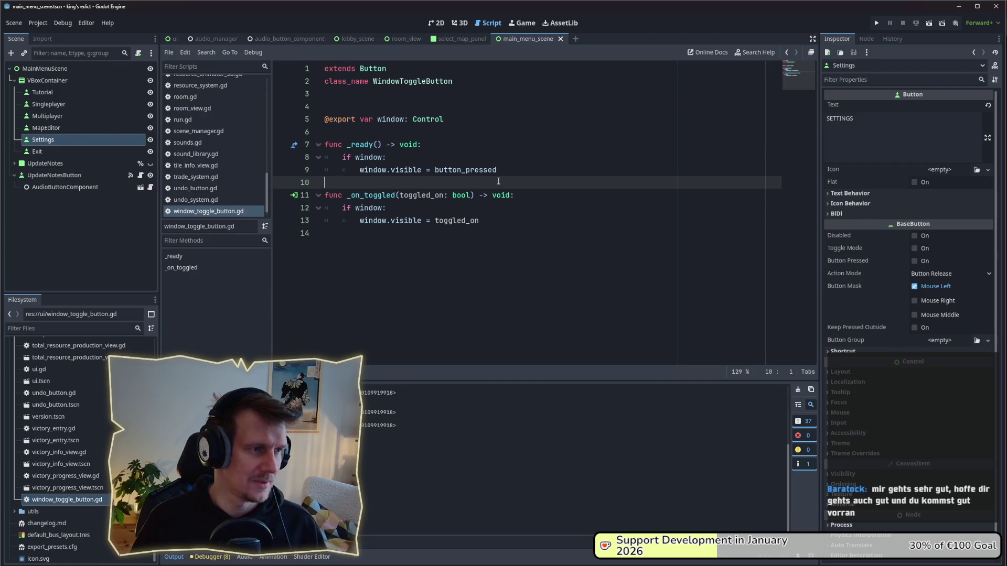
Attach audio_button_component.tscn to Tutorial, Singleplayer, Multiplayer, Settings and MapEditor, save, and run
left_click(80, 142)
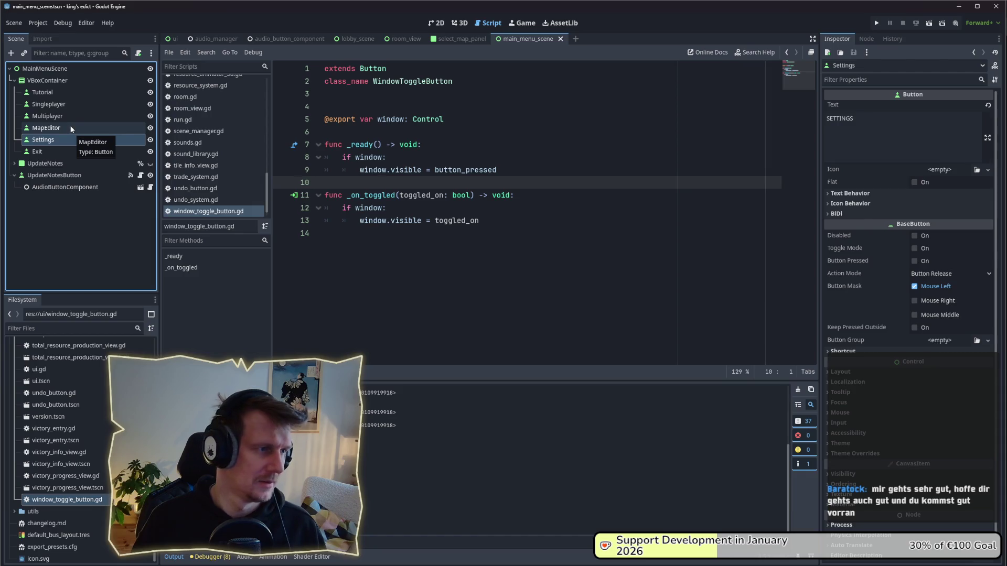
left_click(64, 96)
left_click(49, 329)
type("audio")
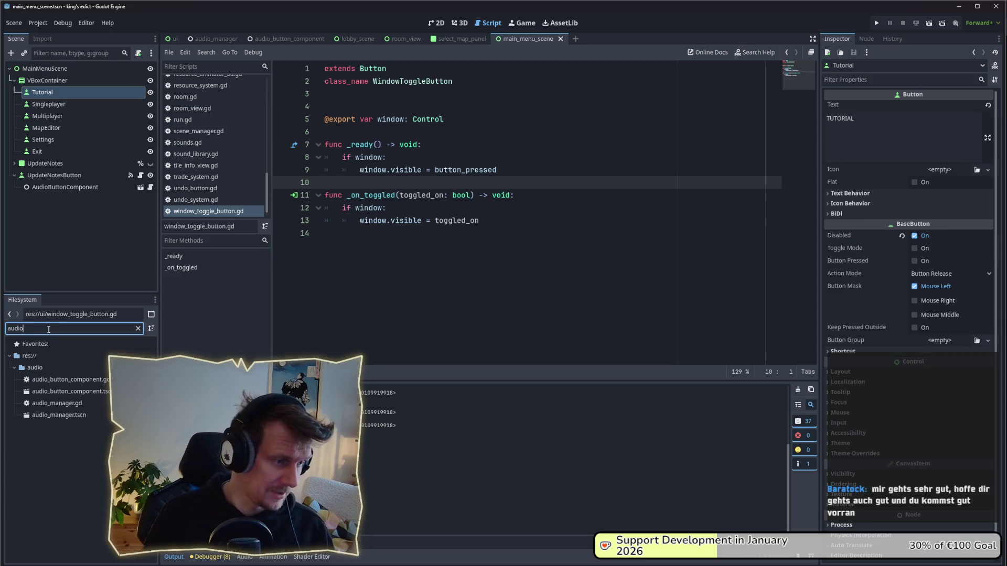
left_click_drag(71, 392, 55, 93)
left_click_drag(75, 393, 64, 117)
mouse_move(78, 391)
left_mouse_down()
mouse_move(84, 209)
mouse_move(63, 140)
mouse_move(98, 392)
mouse_move(84, 165)
left_mouse_up()
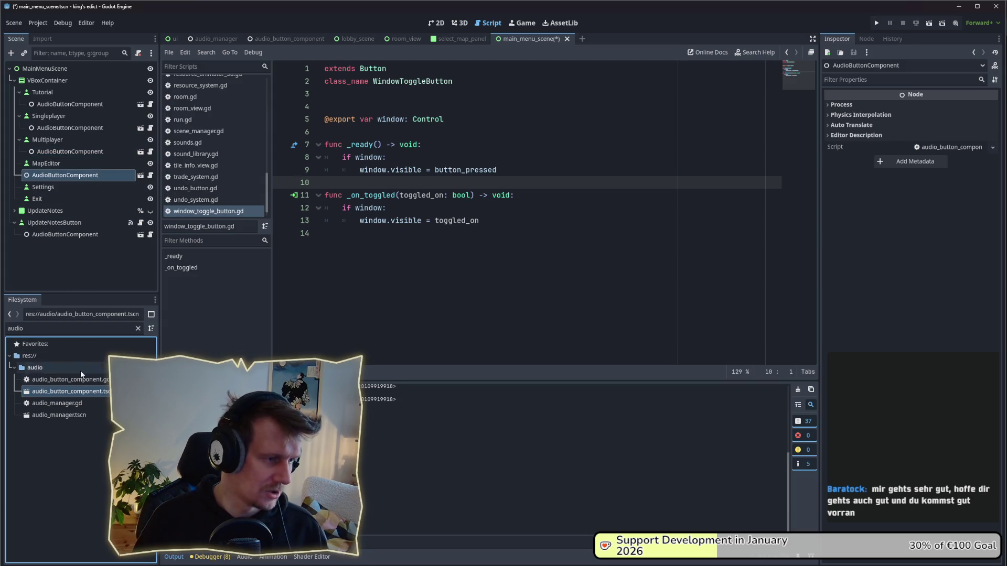
mouse_move(80, 392)
left_mouse_down()
mouse_move(79, 204)
mouse_move(74, 195)
mouse_move(82, 393)
mouse_move(65, 163)
left_mouse_up()
left_click(68, 151)
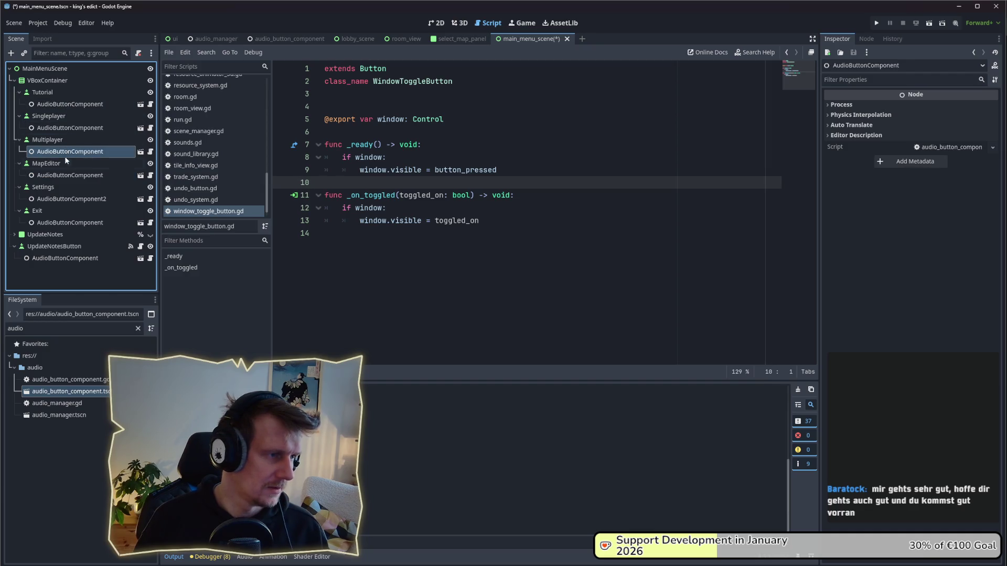
key("ctrl+s")
left_click(876, 25)
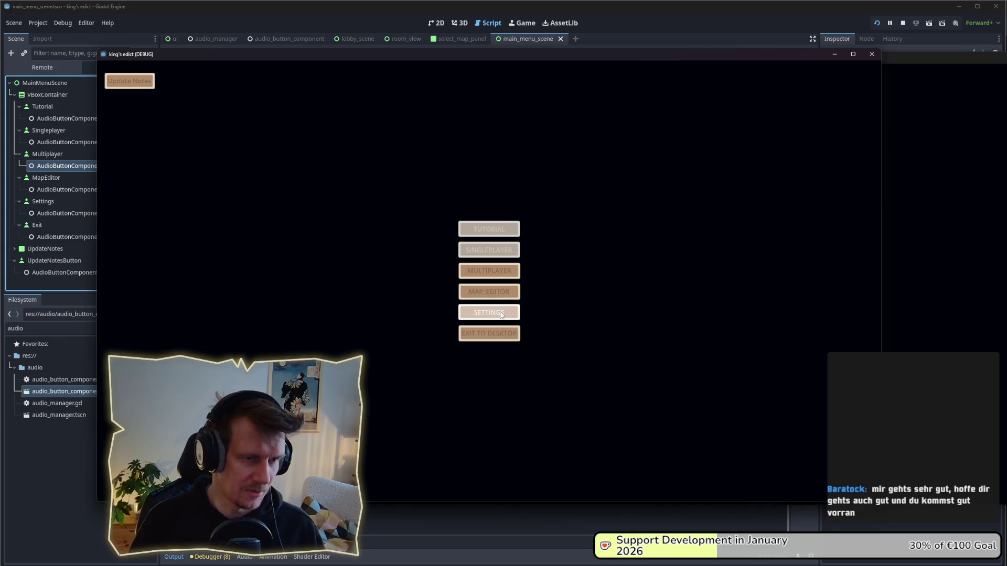
Try MULTIPLAYER, MAP_EDITOR, SETTINGS and EXIT TO DESKTOP in the running game, then close it and save
left_click(501, 273)
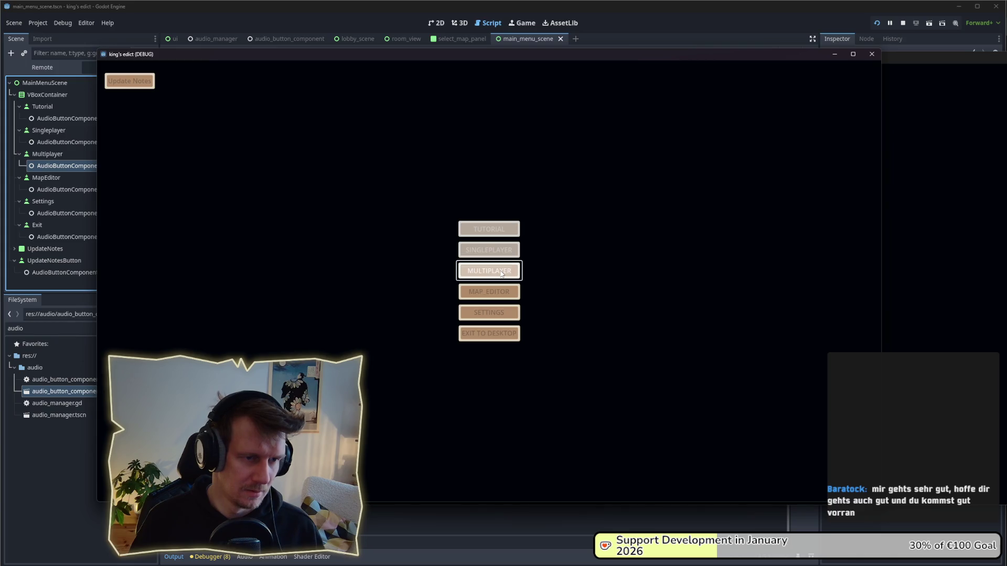
left_click(501, 291)
left_click(501, 313)
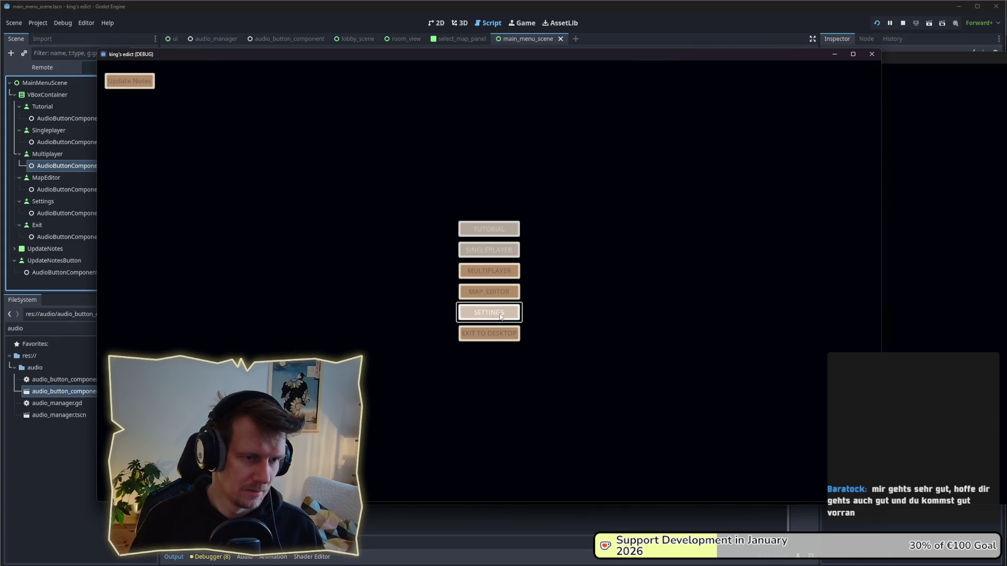
left_click(500, 338)
left_click(876, 23)
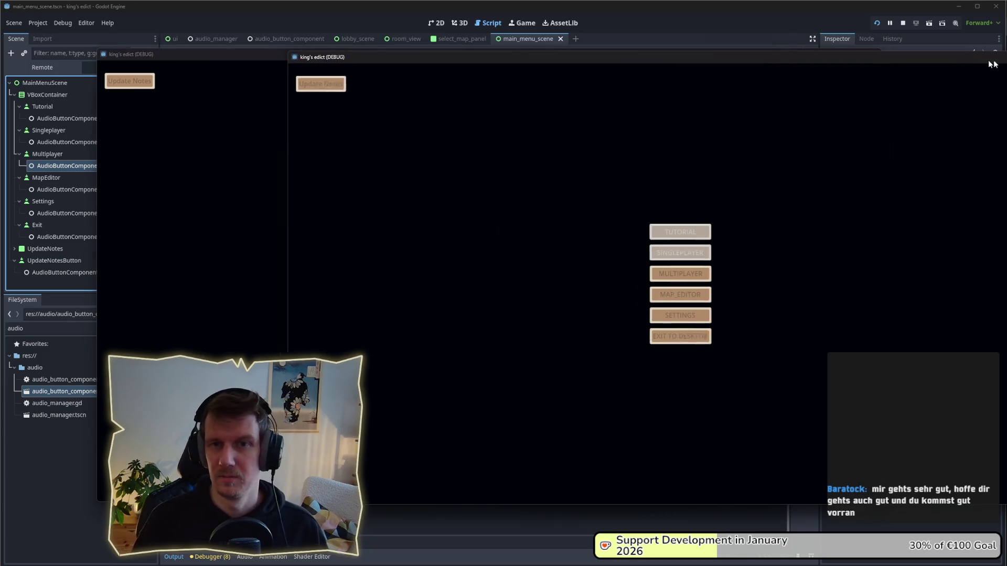
left_click(902, 22)
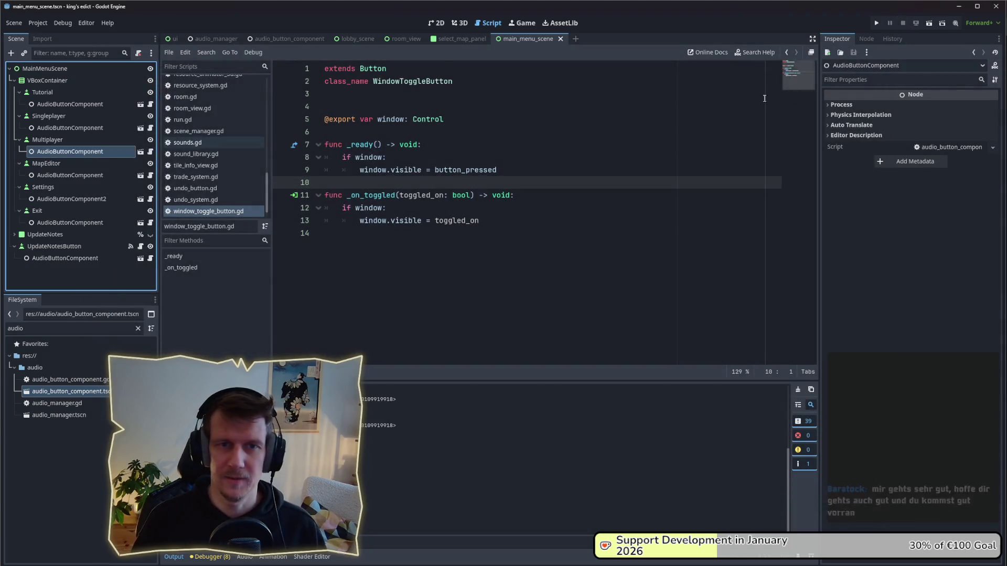
key("ctrl+s")
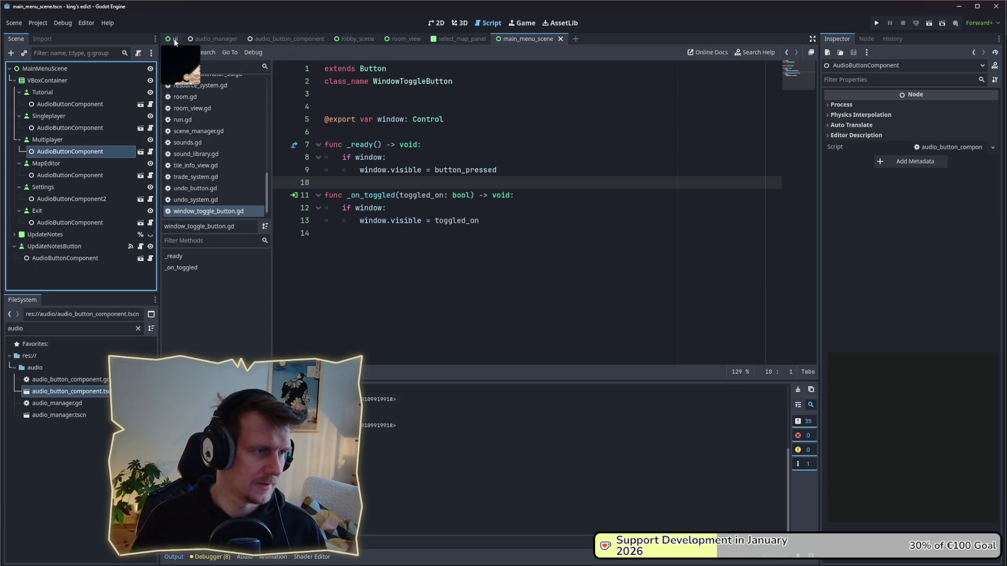
Copy lobby_scene's v0.6.4 Version label under MainMenuScene, save, and view the layout in 2D
left_click(354, 44)
left_click(61, 80)
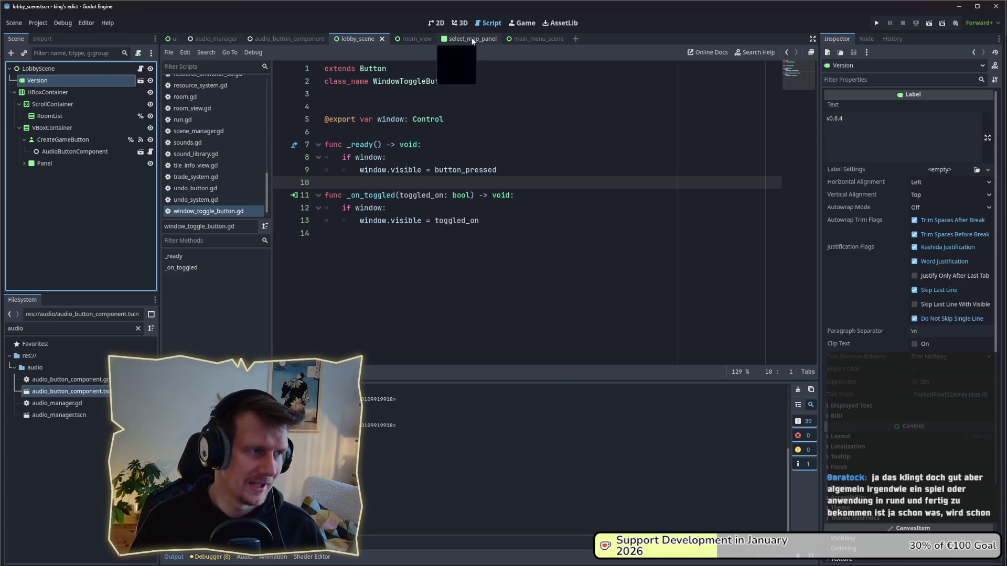
left_click(533, 39)
left_click(40, 73)
key("ctrl+v")
key("ctrl+s")
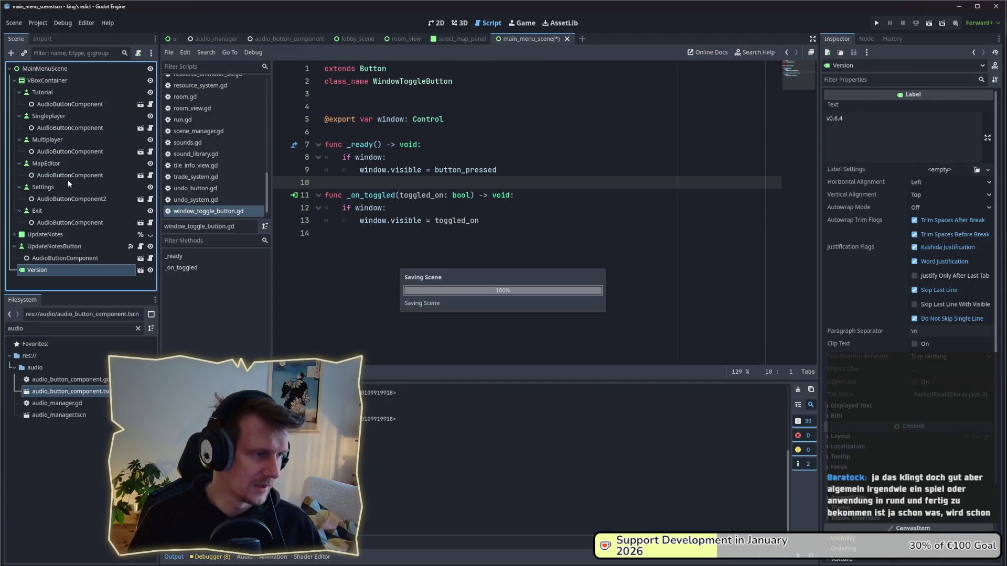
left_click(440, 23)
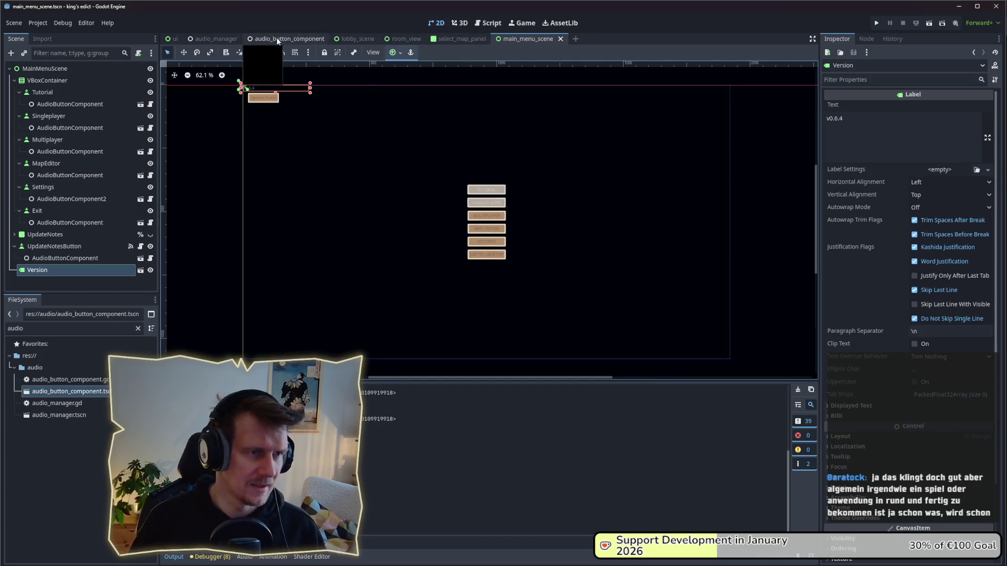
Cycle through the ui, lobby, room view, select map panel and main menu scene tabs
left_click(173, 40)
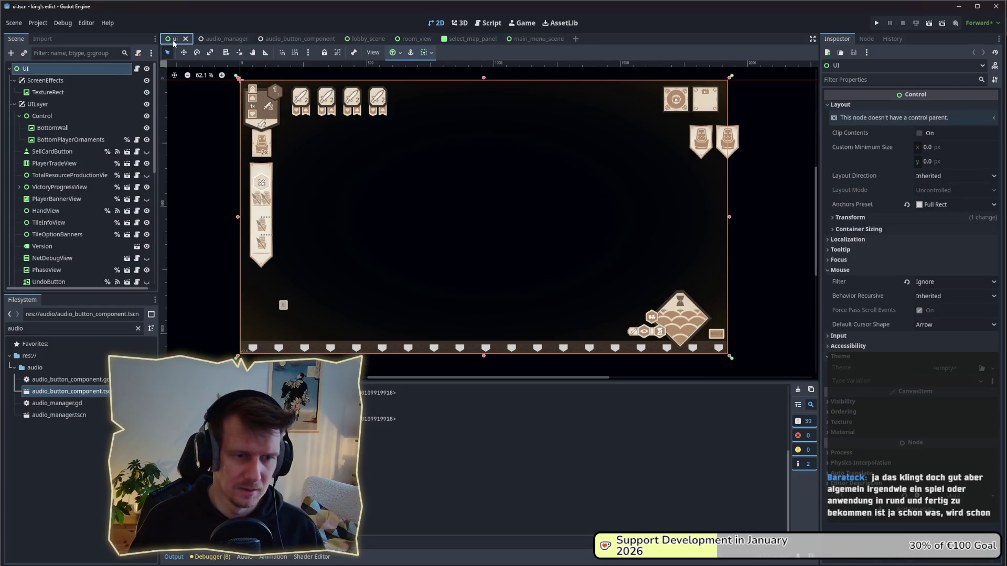
left_click(367, 42)
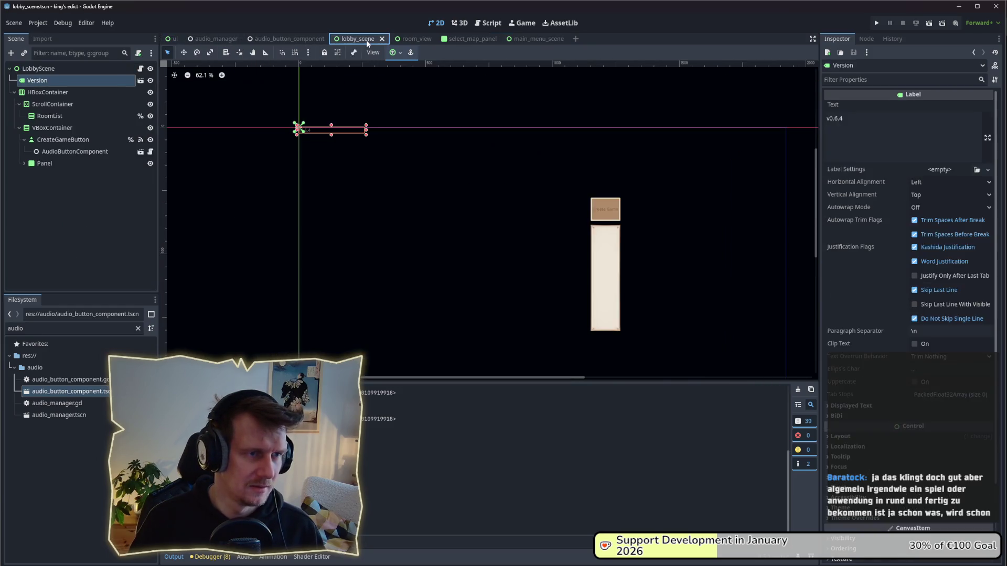
left_click(415, 39)
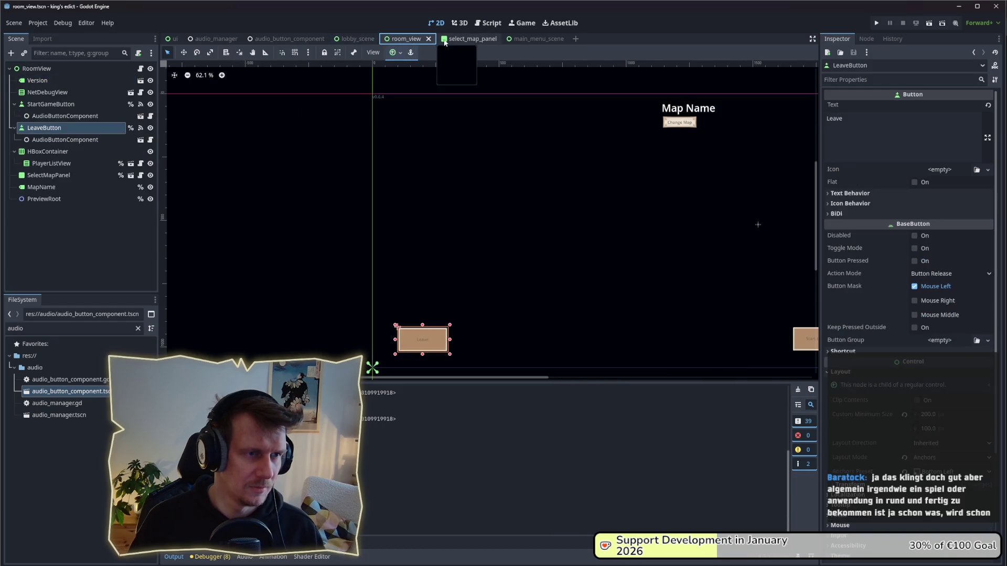
left_click(454, 40)
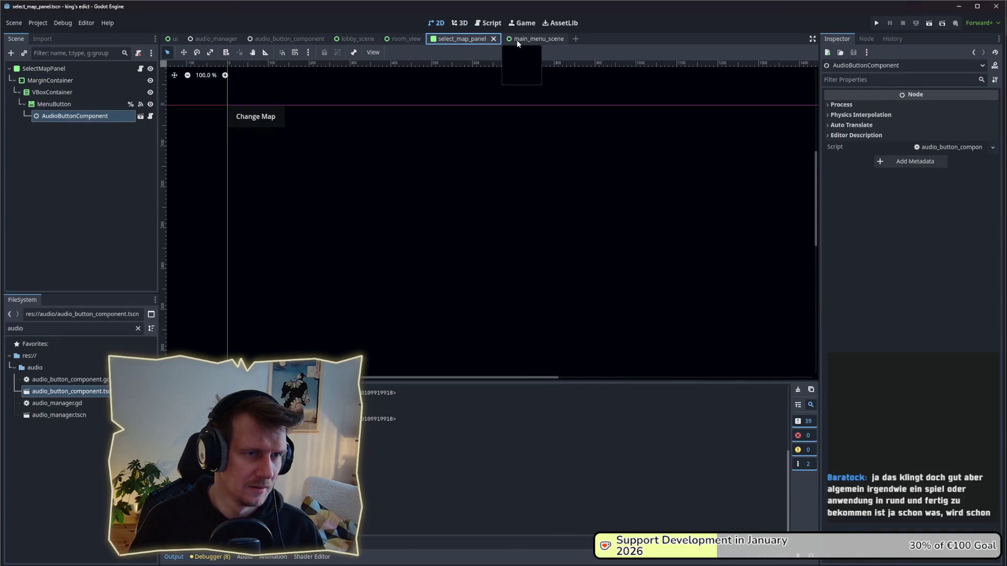
left_click(517, 40)
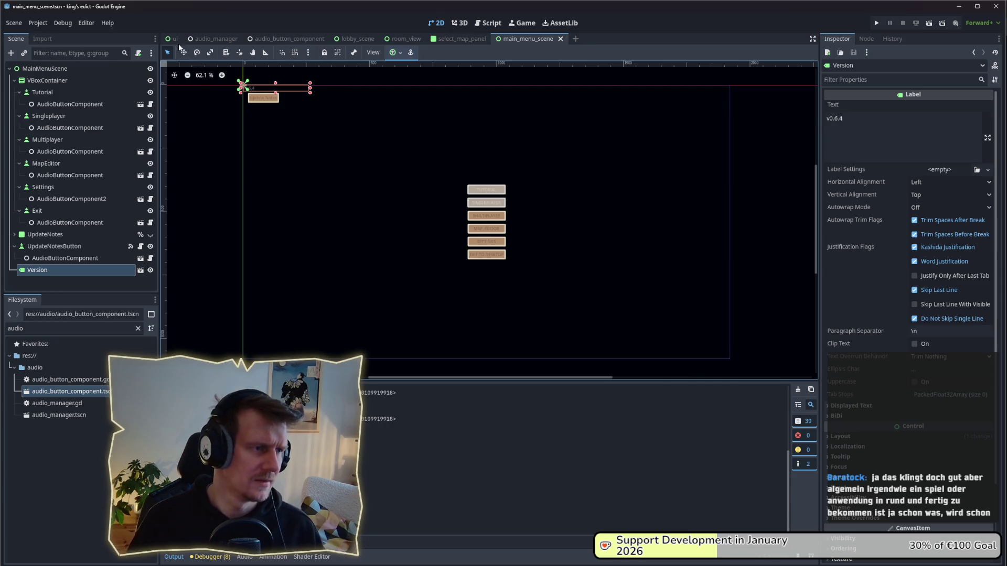
left_click(171, 39)
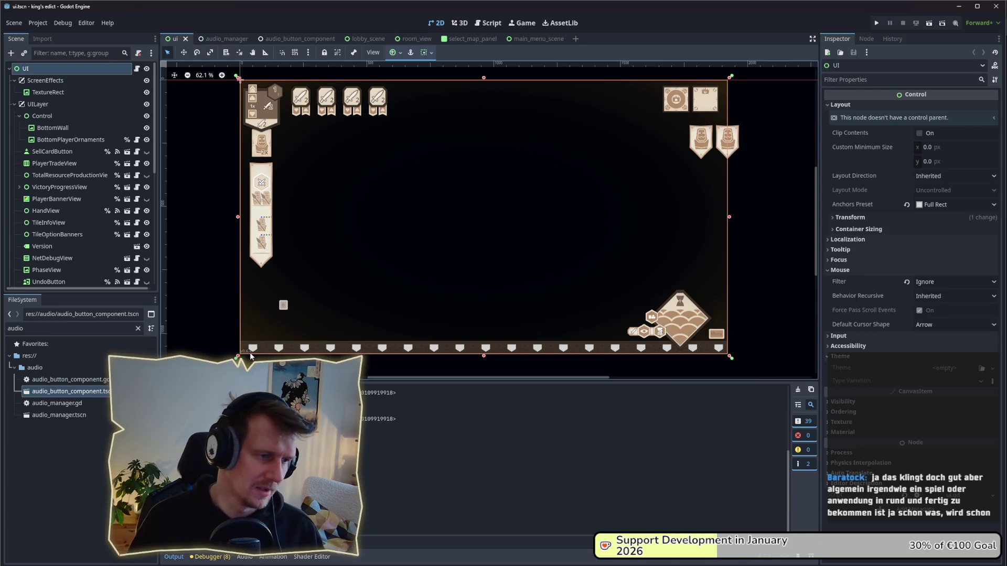
Open lobby_scene and inspect the Version label's horizontal alignment options
scroll(79, 238, "down", 3)
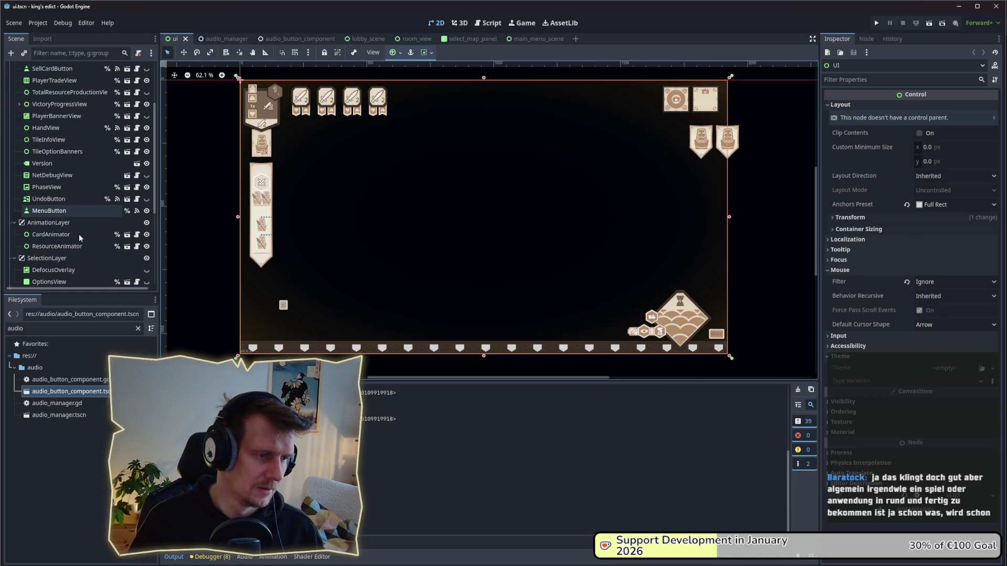
scroll(78, 234, "up", 3)
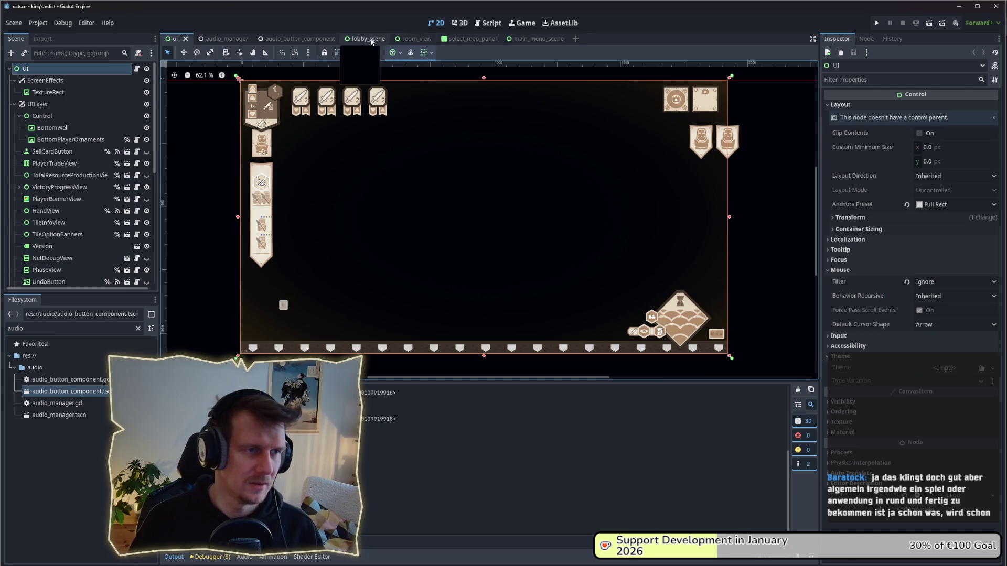
left_click(362, 39)
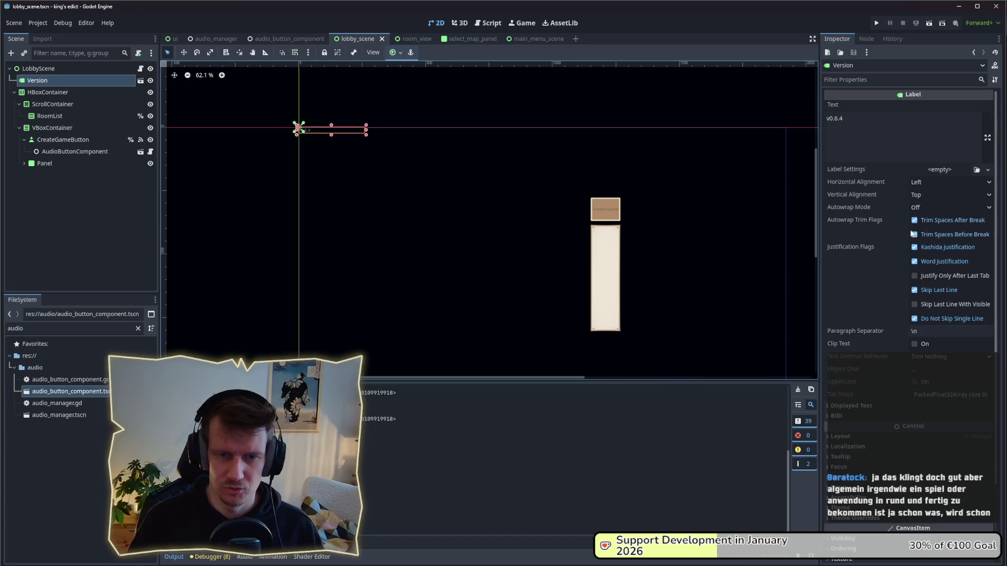
left_click(945, 181)
Anchor lobby_scene's Version label to Bottom Left using Anchors layout mode, and save
left_click(947, 184)
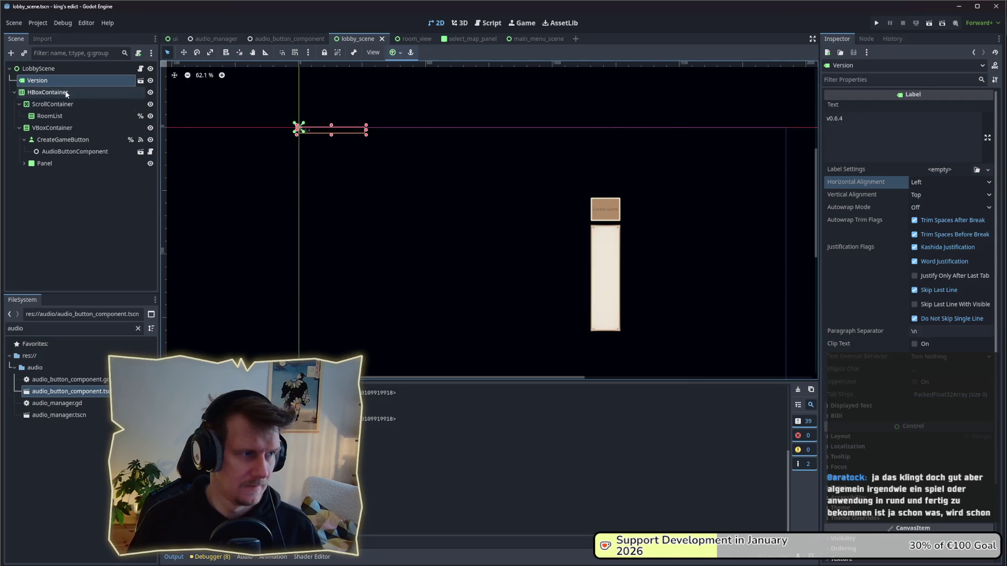
left_click(49, 70)
left_click(49, 79)
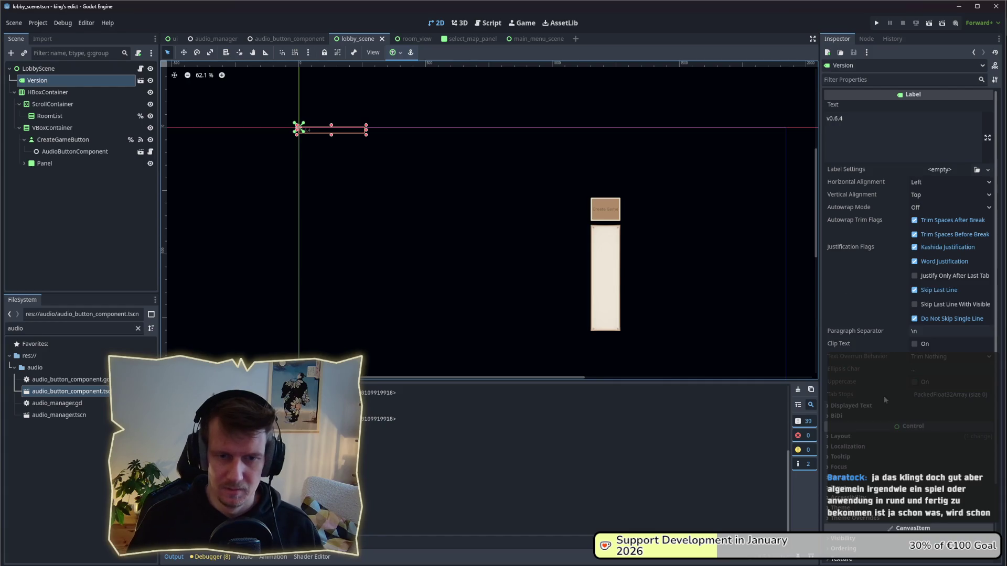
left_click(841, 437)
scroll(923, 451, "down", 3)
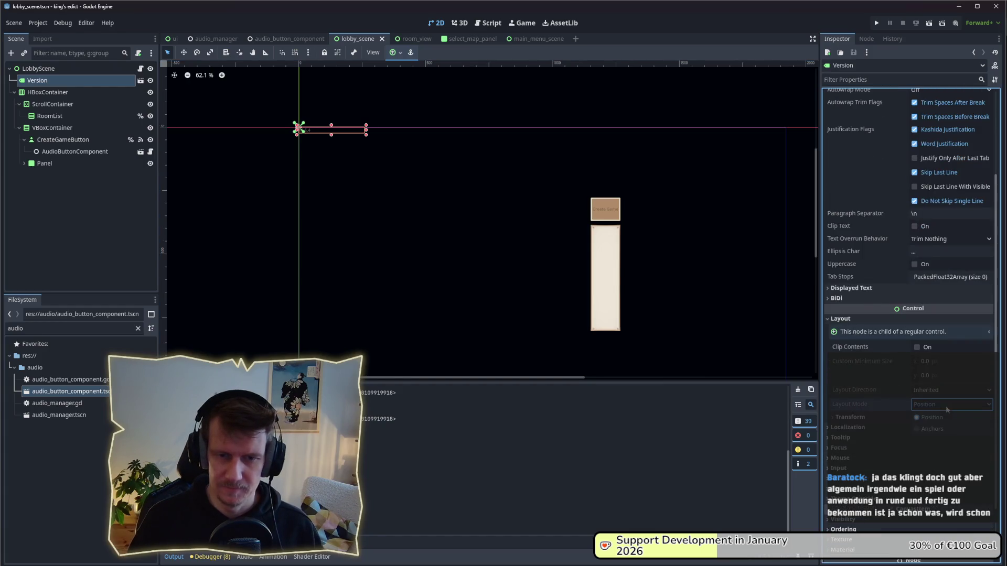
left_click(944, 429)
left_click(938, 418)
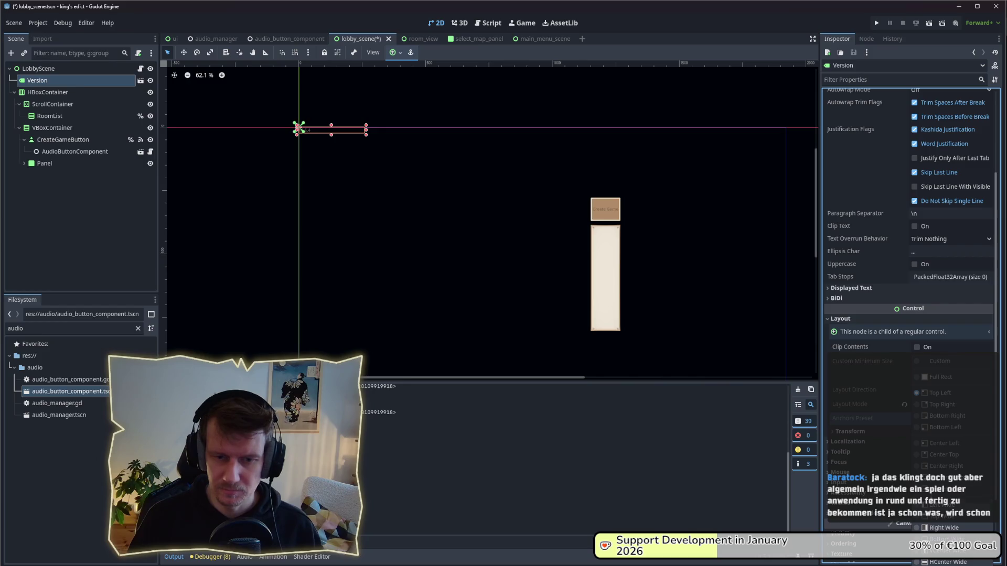
left_click(939, 428)
scroll(456, 258, "down", 3)
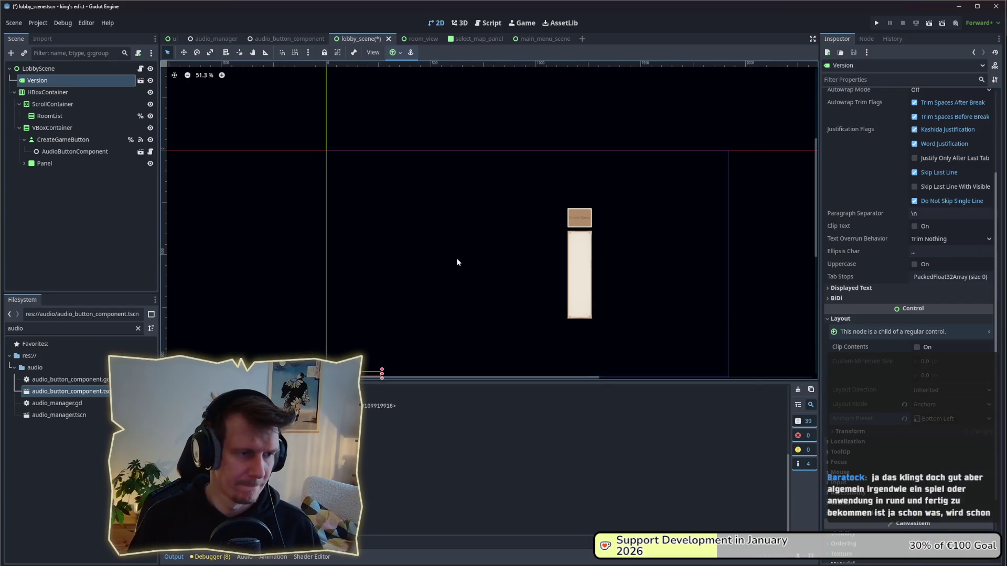
key("ctrl+s")
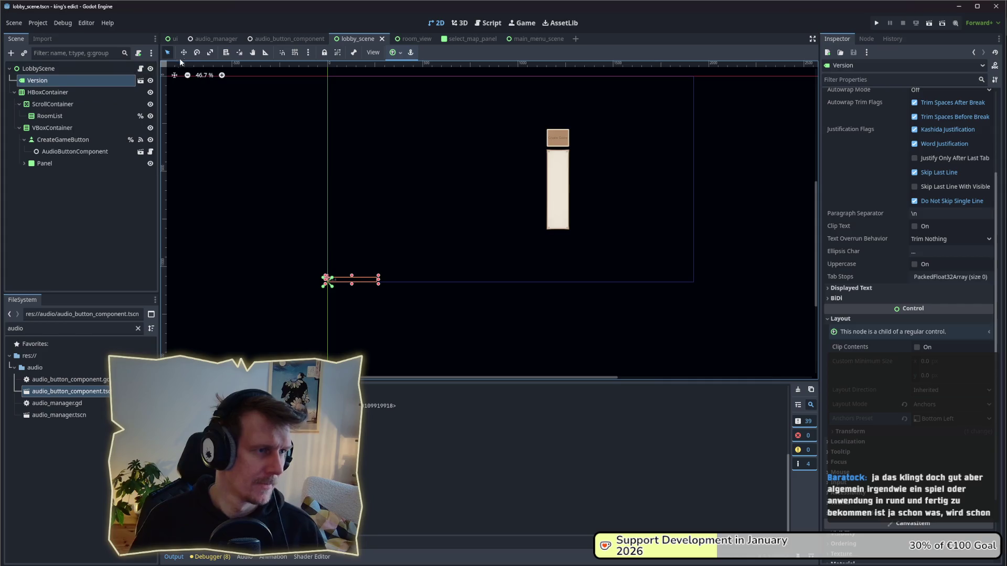
Anchor room_view's Version label to Bottom Left using Anchors layout mode, and save
left_click(413, 40)
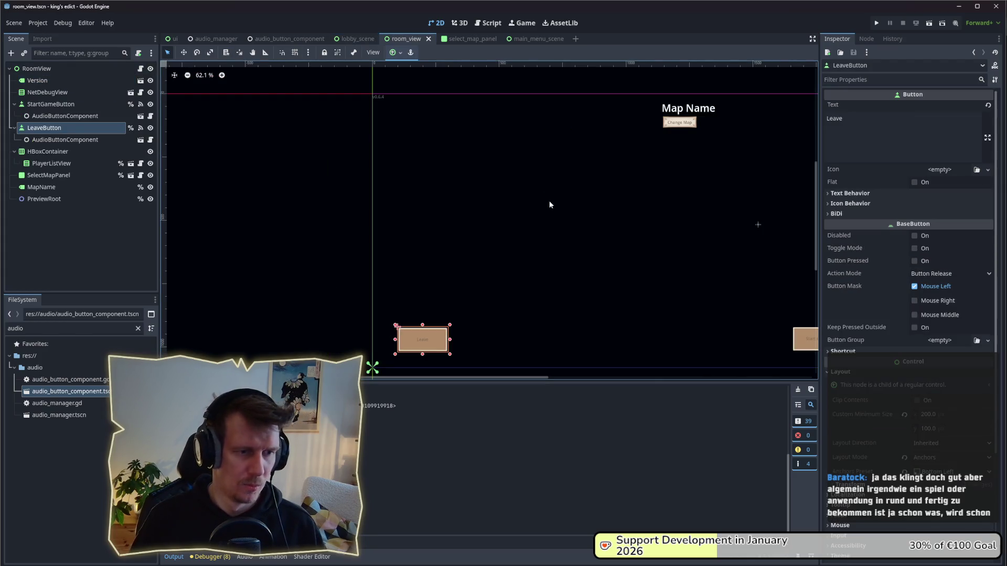
left_click(46, 83)
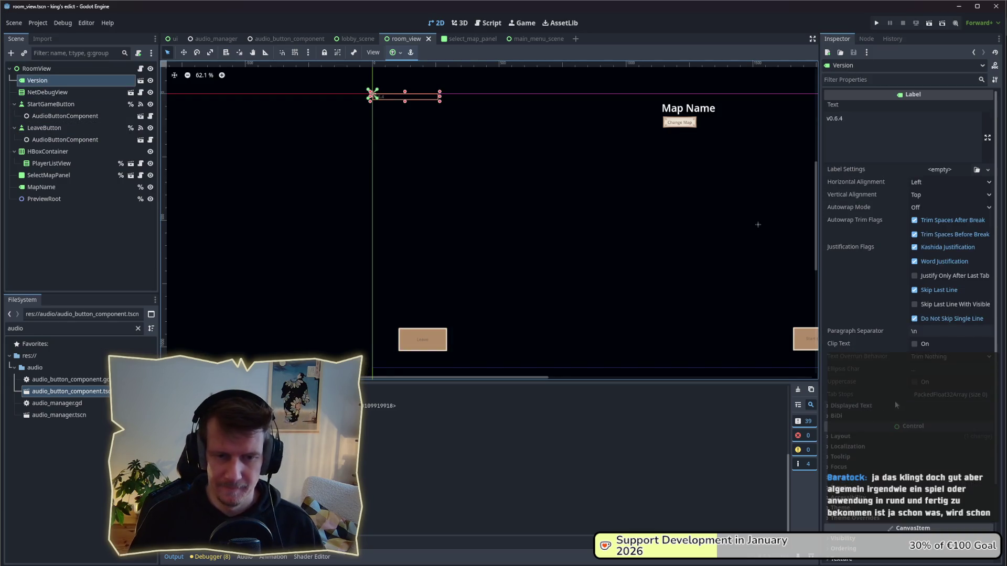
left_click(897, 440)
left_click(946, 523)
left_click(939, 545)
left_click(918, 536)
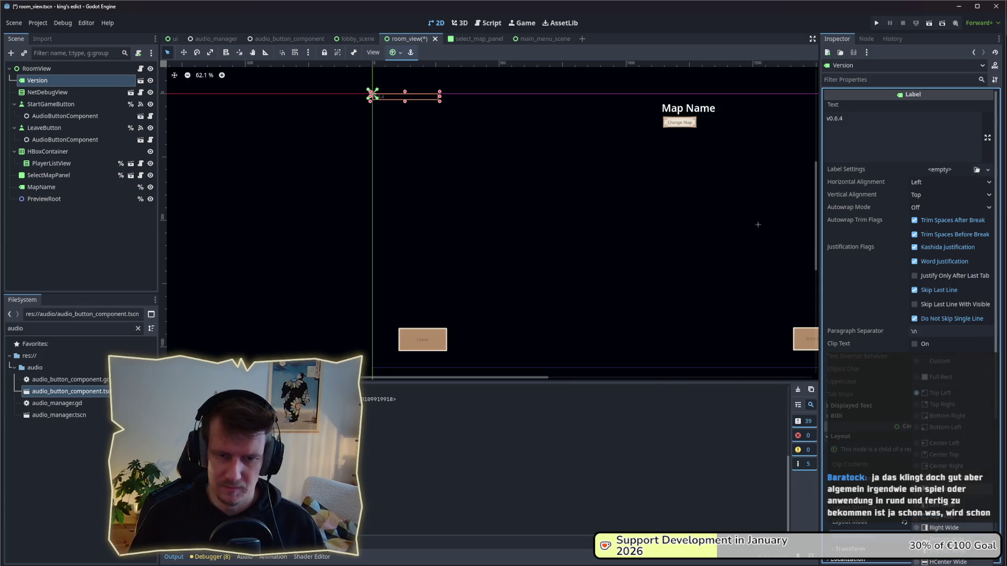
left_click(934, 428)
key("ctrl+s")
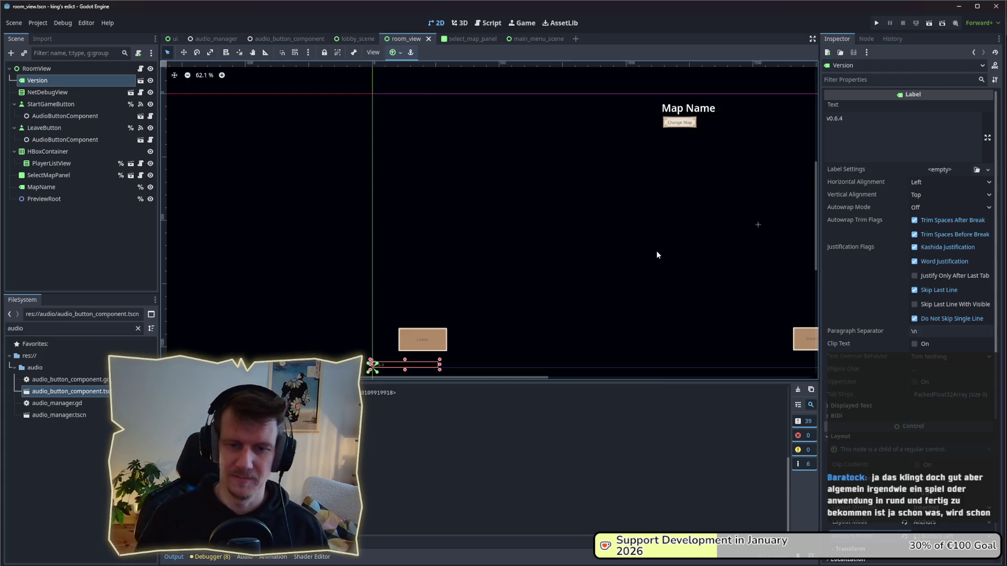
Test-run the game with F5, then close it and return to main_menu_scene
mouse_move(669, 229)
left_mouse_down()
mouse_move(541, 219)
mouse_move(552, 221)
left_mouse_up()
key("F5")
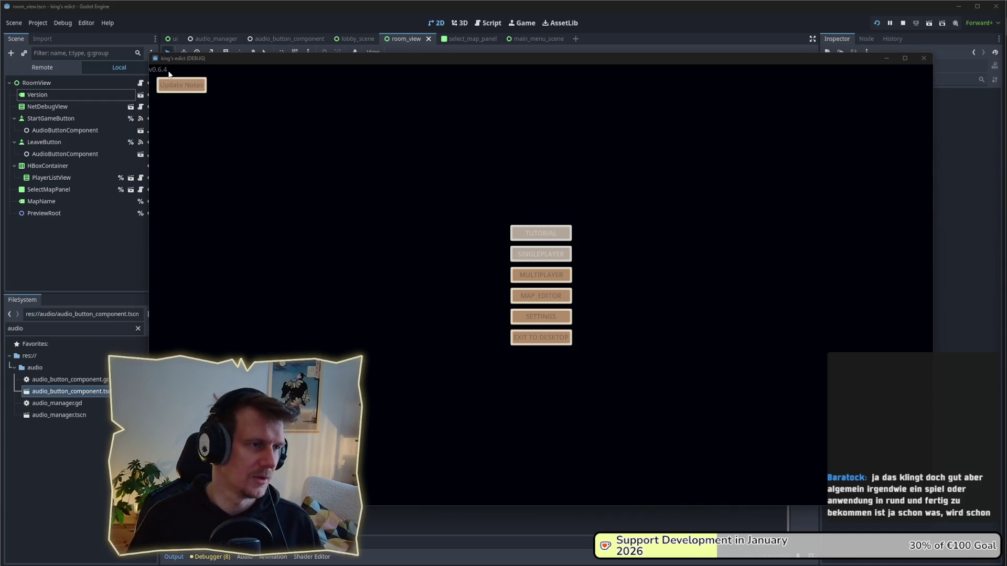
left_click(902, 23)
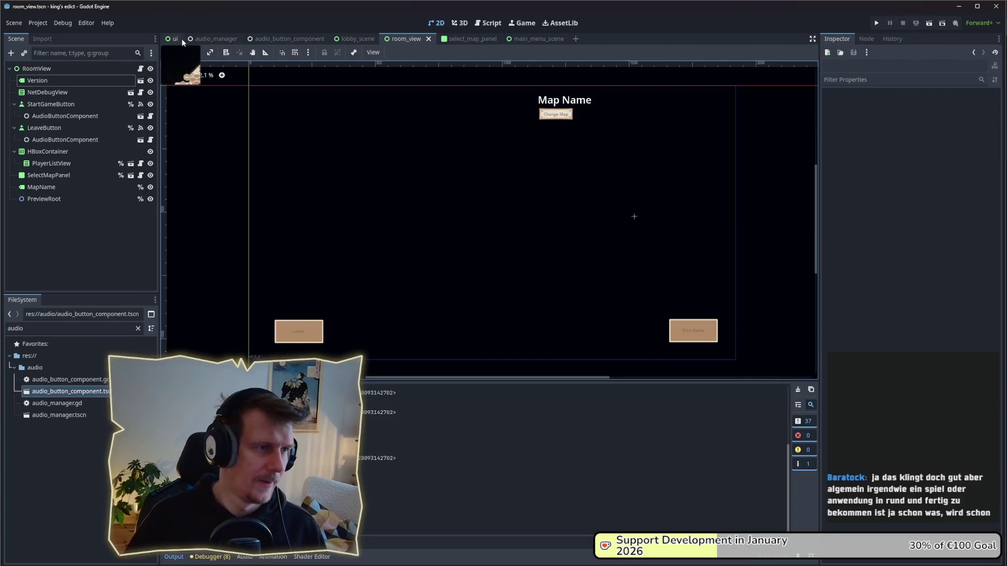
left_click(355, 39)
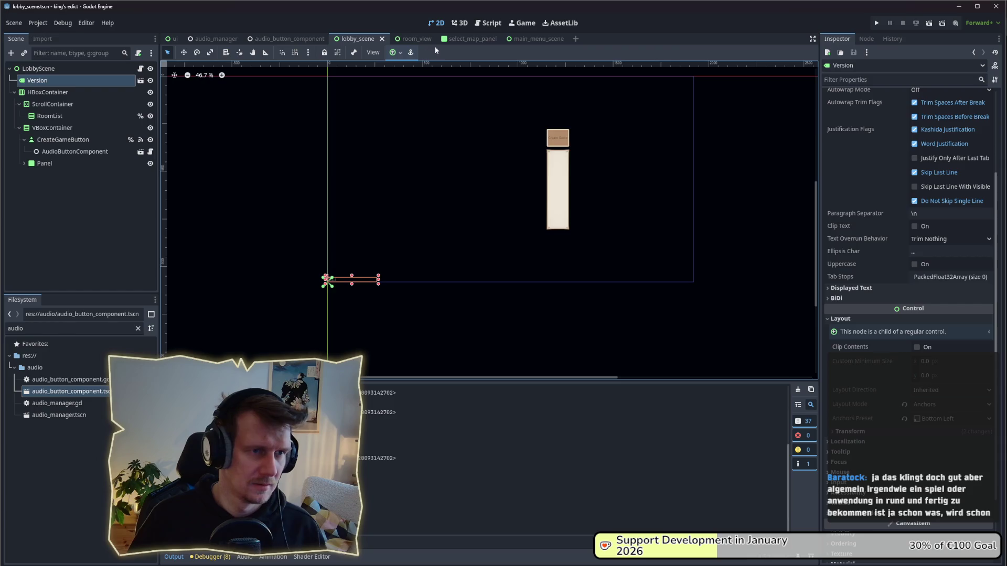
left_click(535, 39)
Anchor the main menu's Version label to Bottom Left and save the scene
key("ctrl+s")
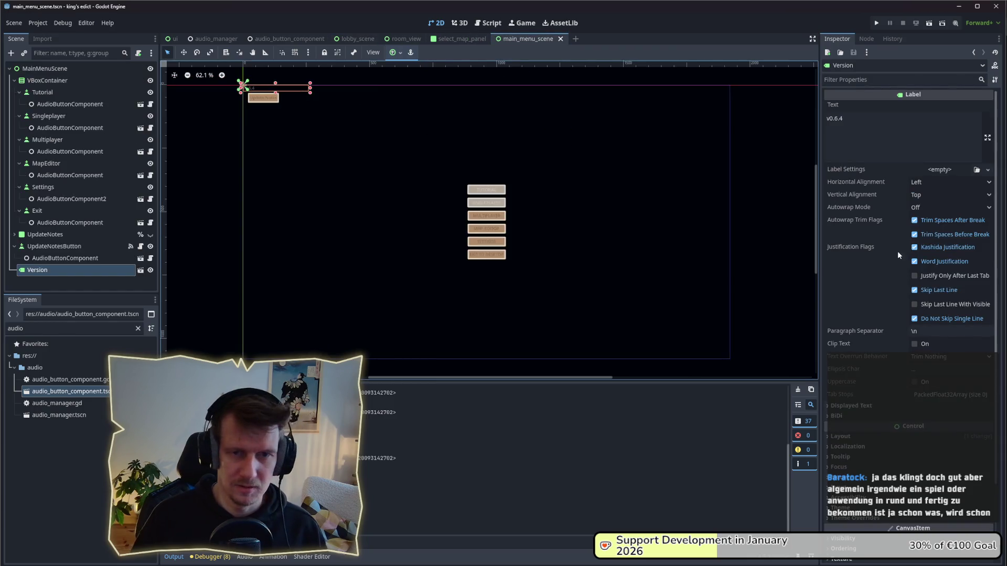
left_click(900, 443)
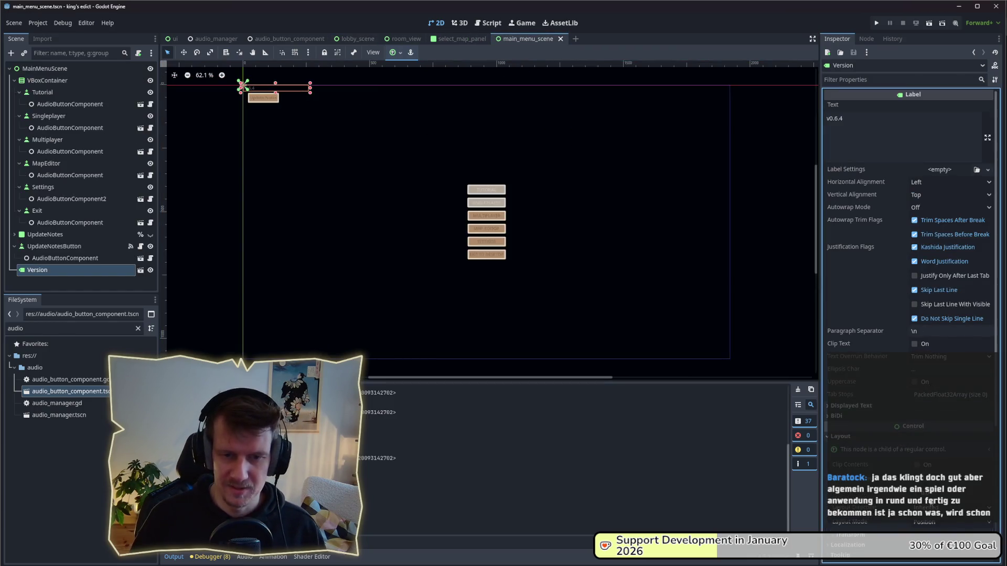
left_click(929, 534)
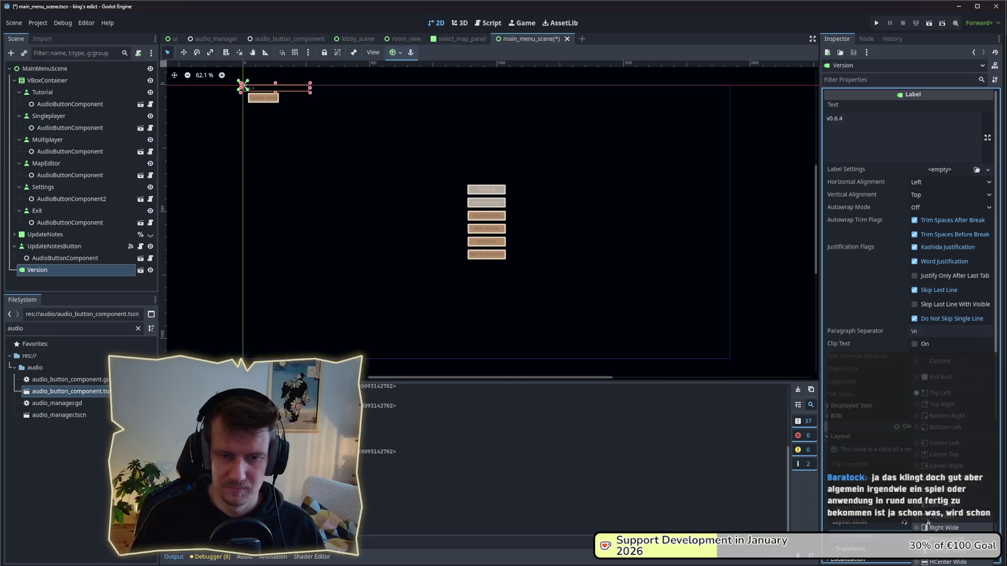
left_click(943, 429)
key("ctrl+s")
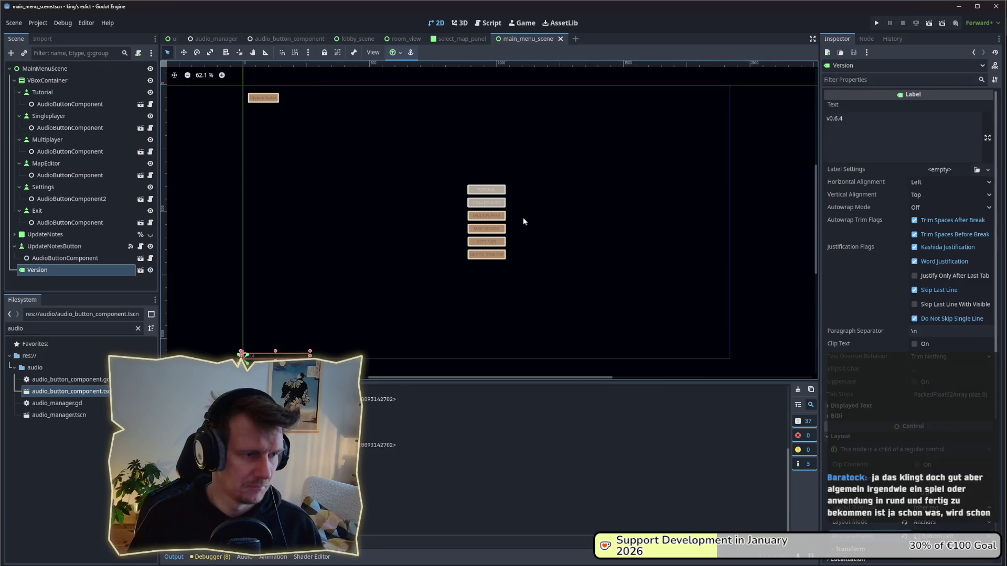
Run the game, toggle the Update Notes panel, try MAP_EDITOR and MULTIPLAYER, then close it
left_click(878, 23)
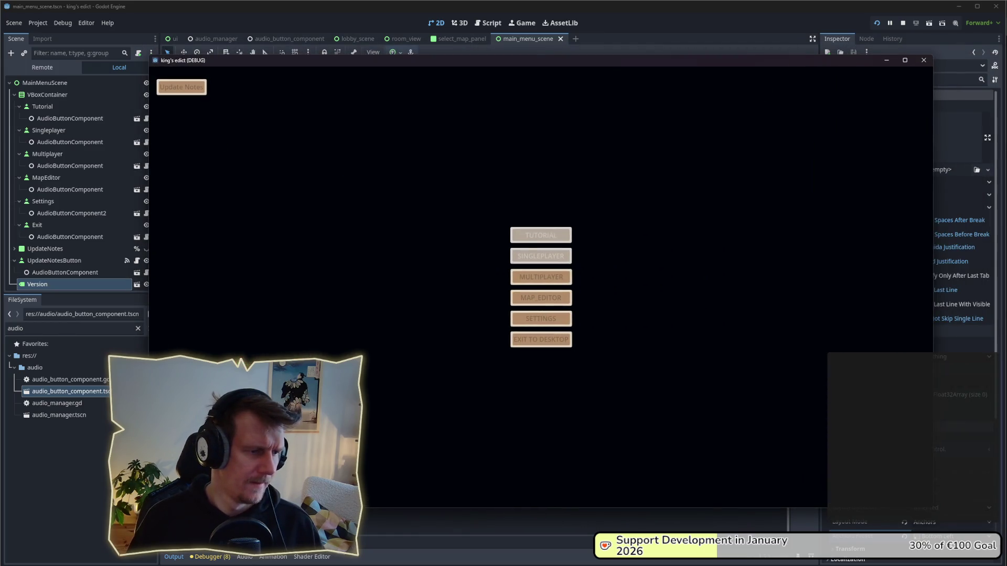
left_click(195, 90)
left_click(195, 90)
left_click(195, 90)
mouse_move(443, 169)
left_mouse_down()
mouse_move(444, 315)
mouse_move(424, 123)
left_mouse_up()
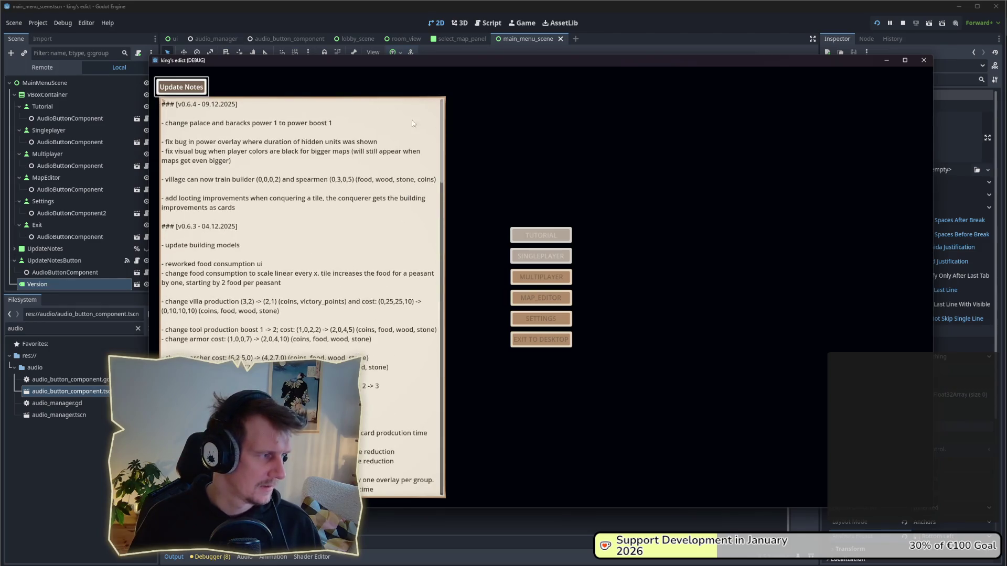
left_click(199, 90)
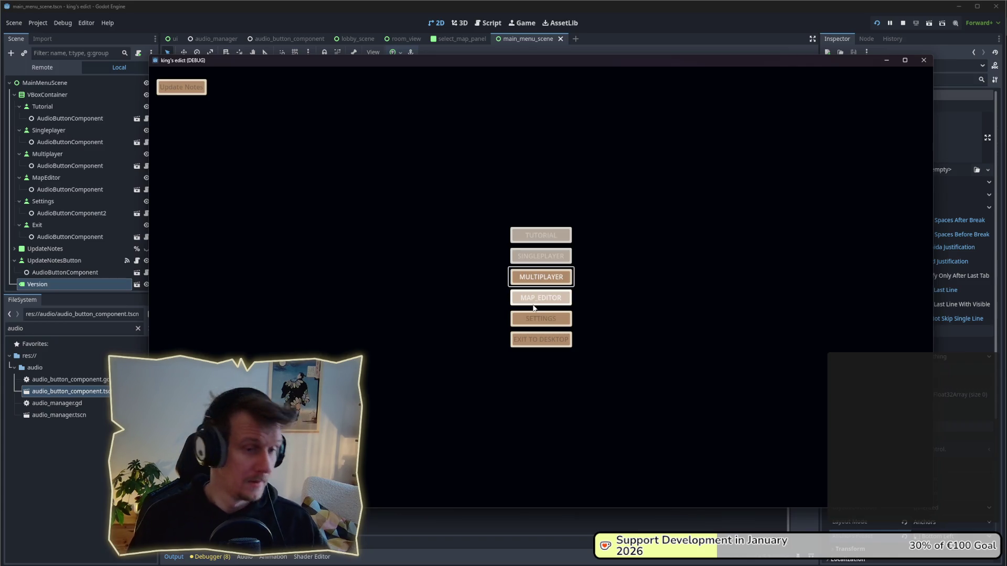
left_click(545, 307)
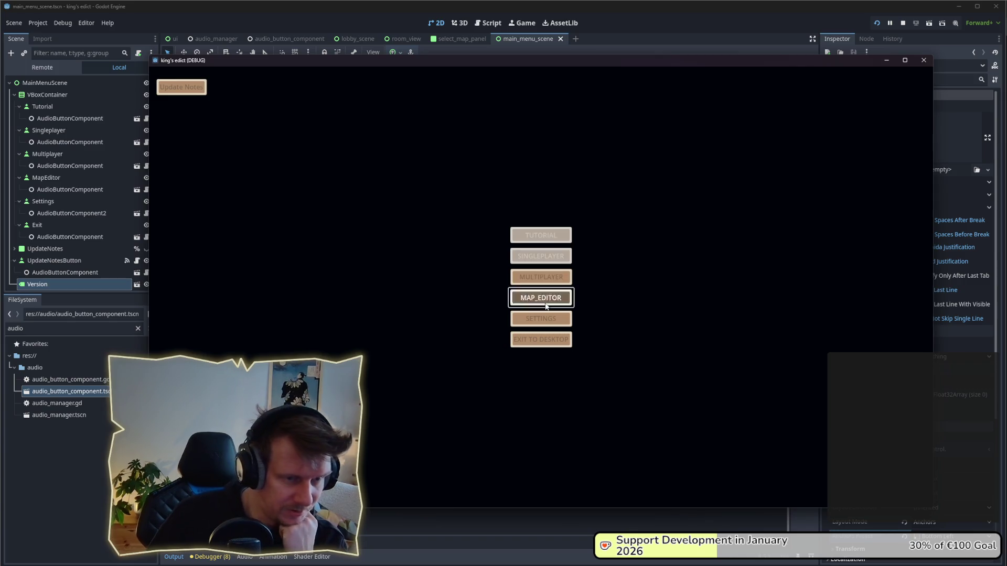
left_click(542, 277)
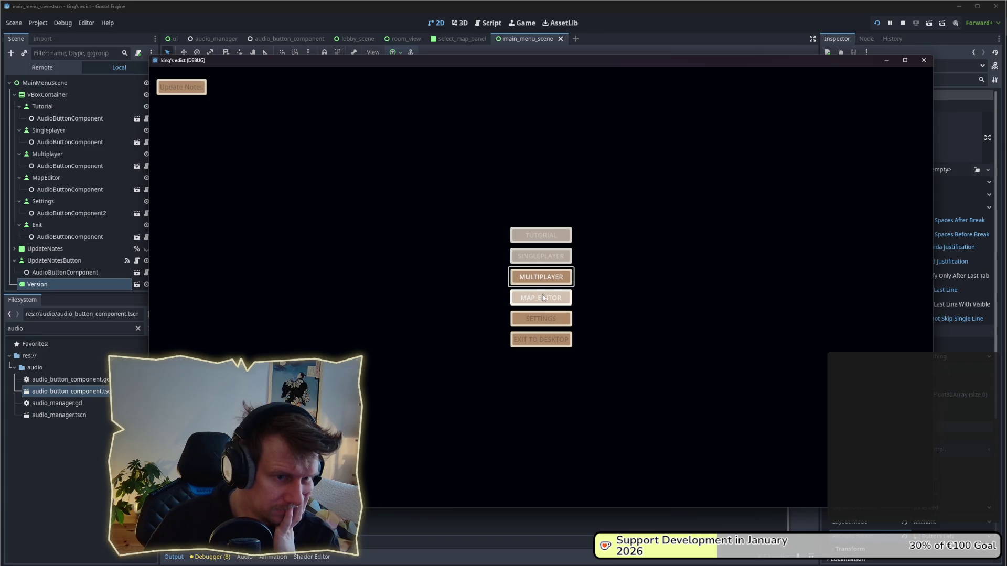
left_click(924, 59)
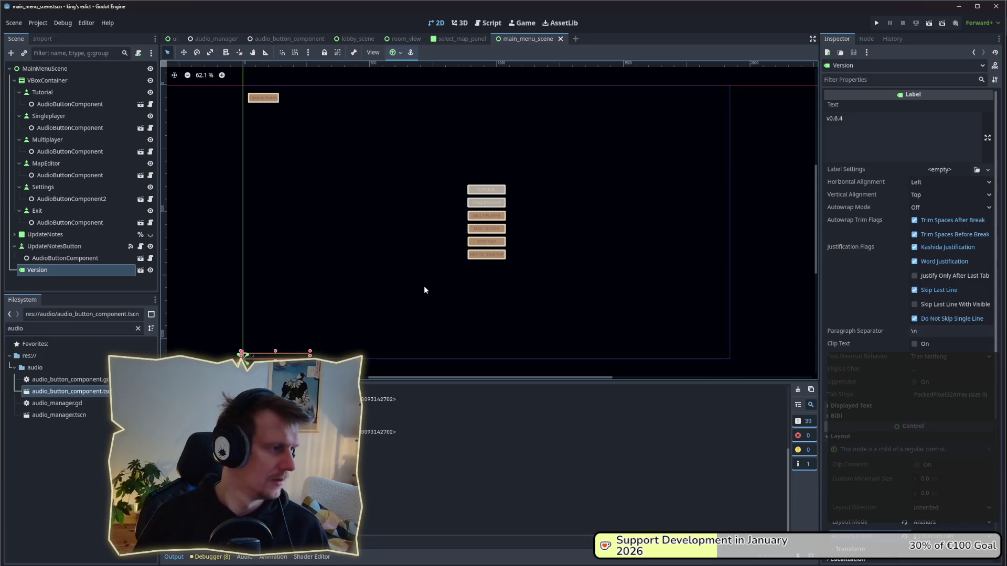
key("alt+Tab")
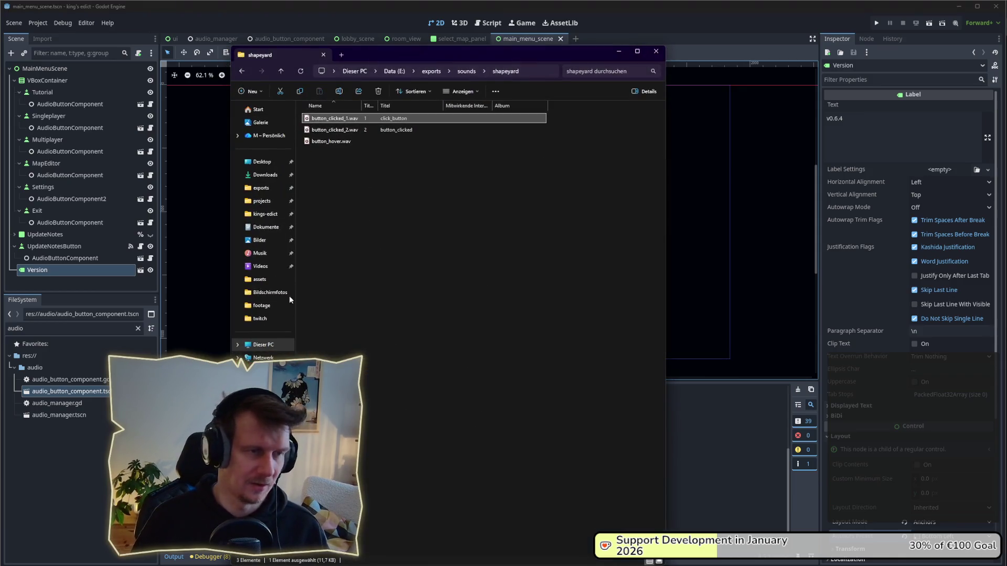
Navigate from the sounds folder to E:\projects\games\kings-edict in File Explorer
left_click(242, 71)
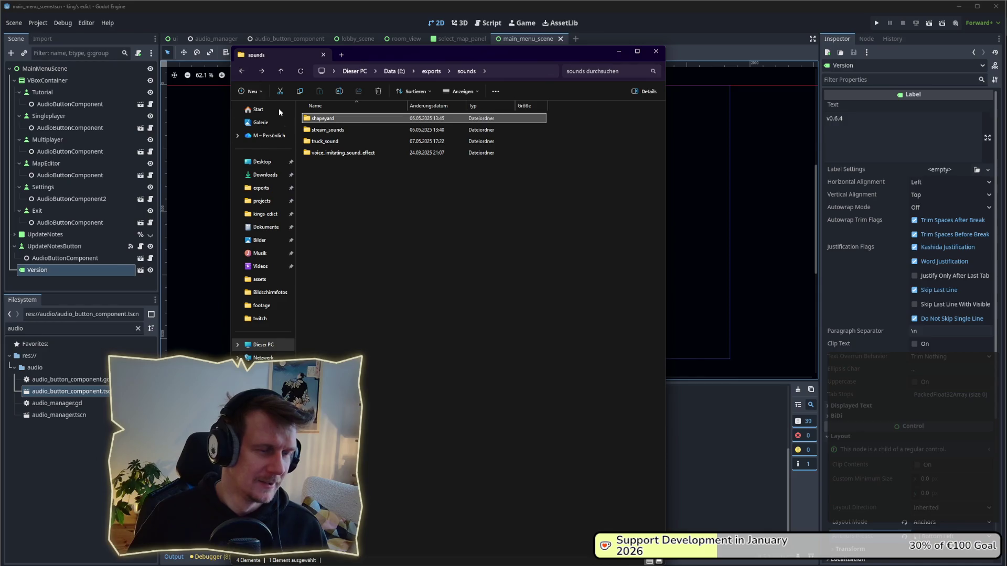
left_click(262, 344)
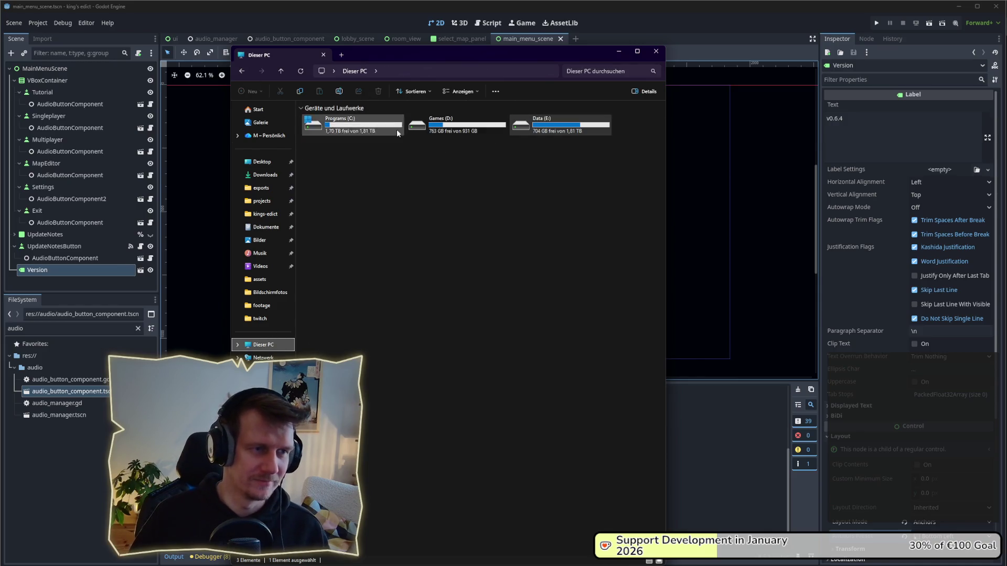
double_click(571, 129)
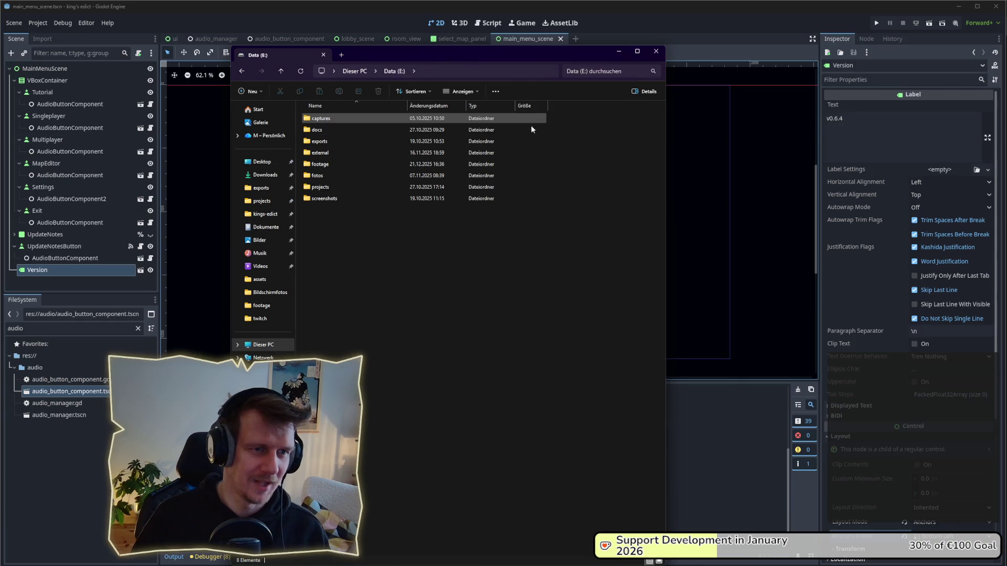
double_click(336, 188)
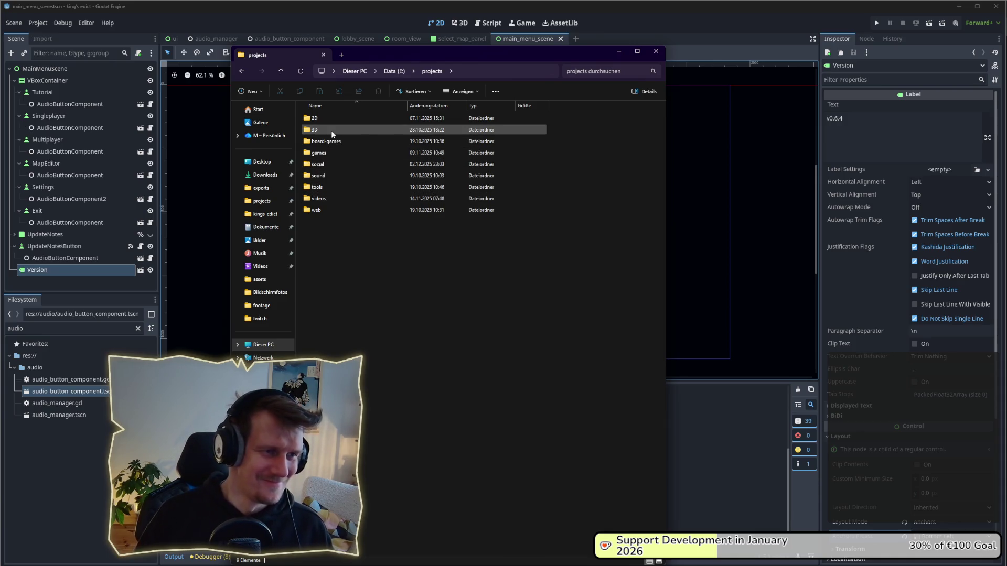
left_click(329, 153)
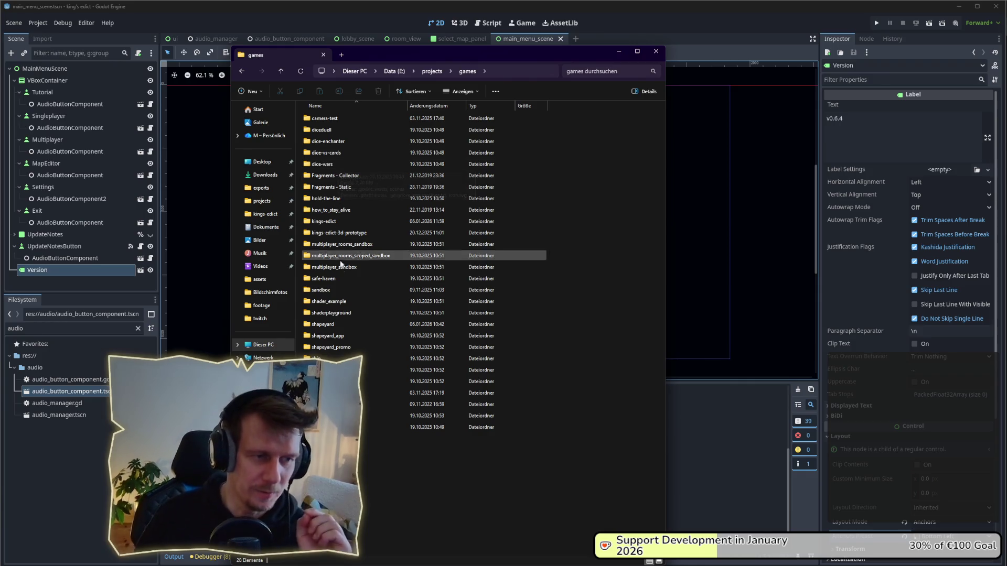
double_click(325, 221)
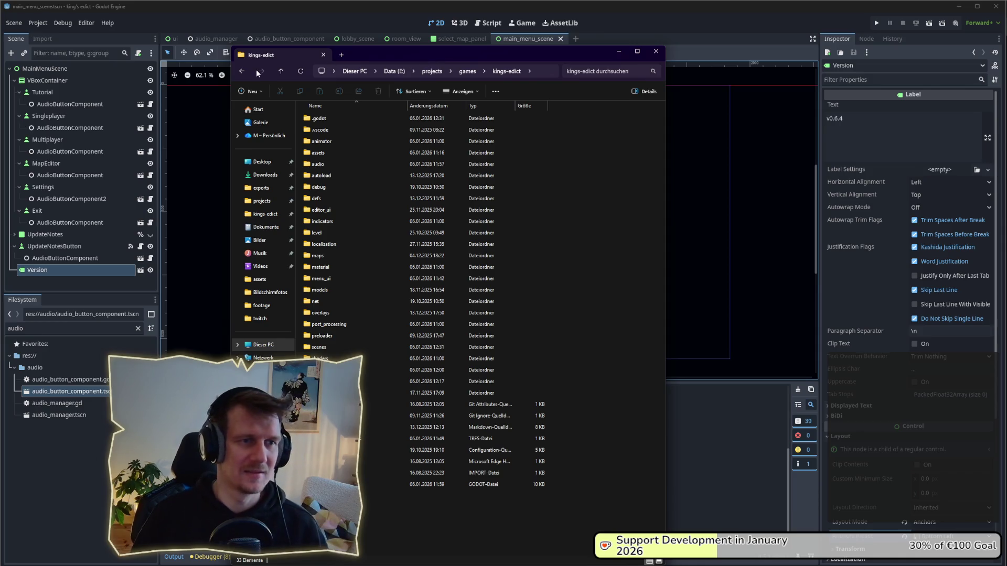
left_click_drag(375, 60, 0, 79)
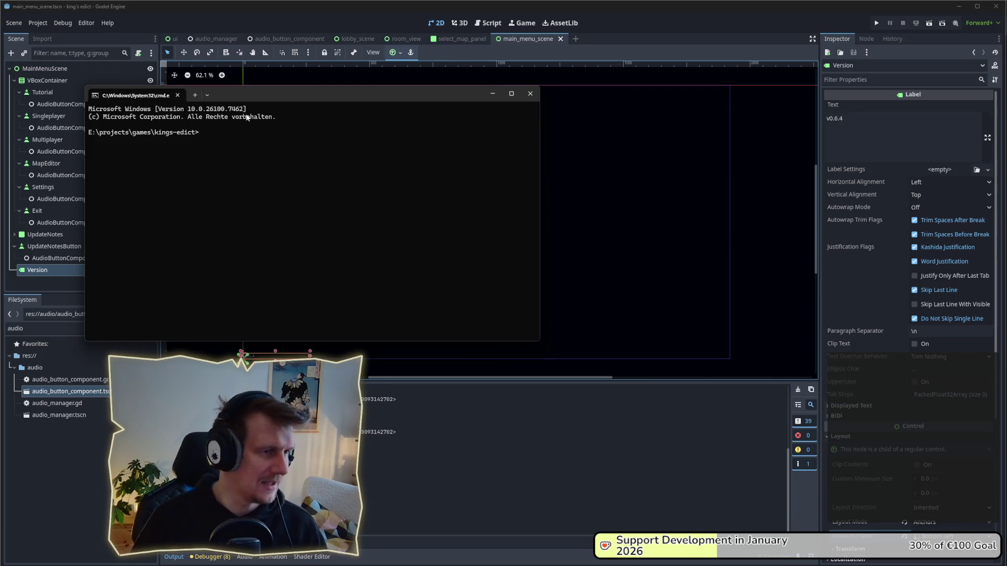
Move the Command Prompt window aside and select the MainMenuScene root node
left_click_drag(270, 90, 0, 123)
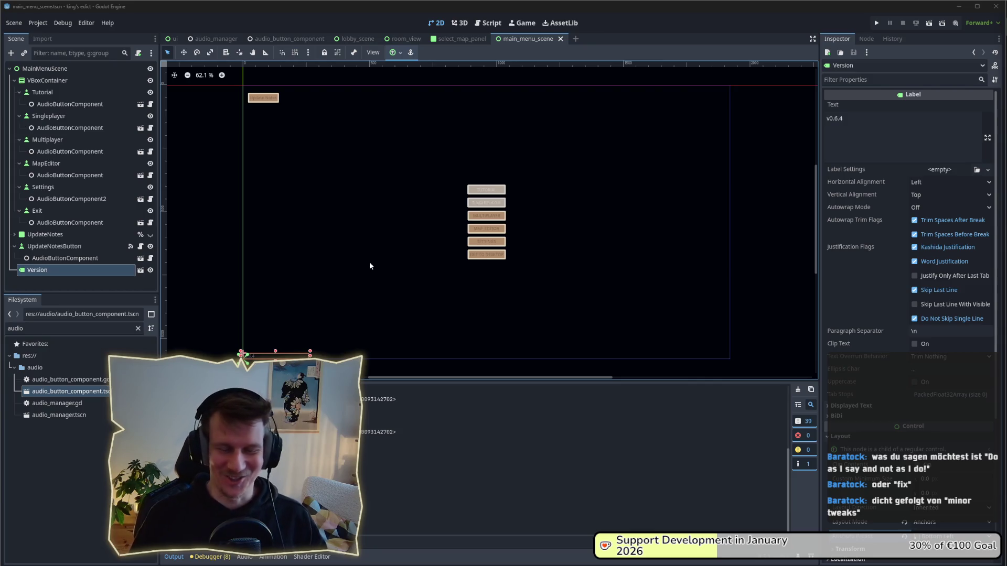
left_click(398, 270)
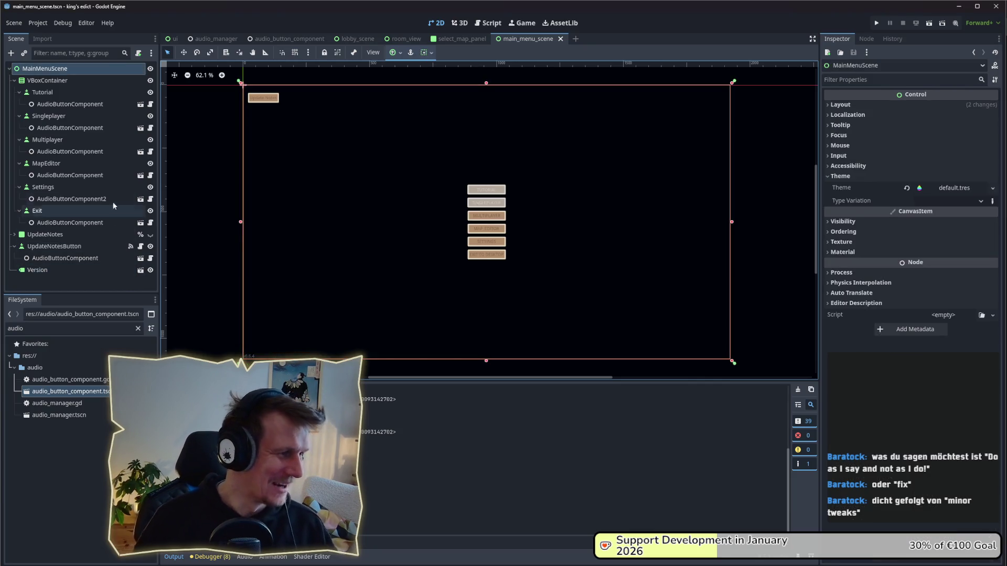
Collapse UpdateNotesButton, Tutorial, Singleplayer, Multiplayer, Settings, Exit and VBoxContainer, then open lobby_scene's script
left_click(14, 246)
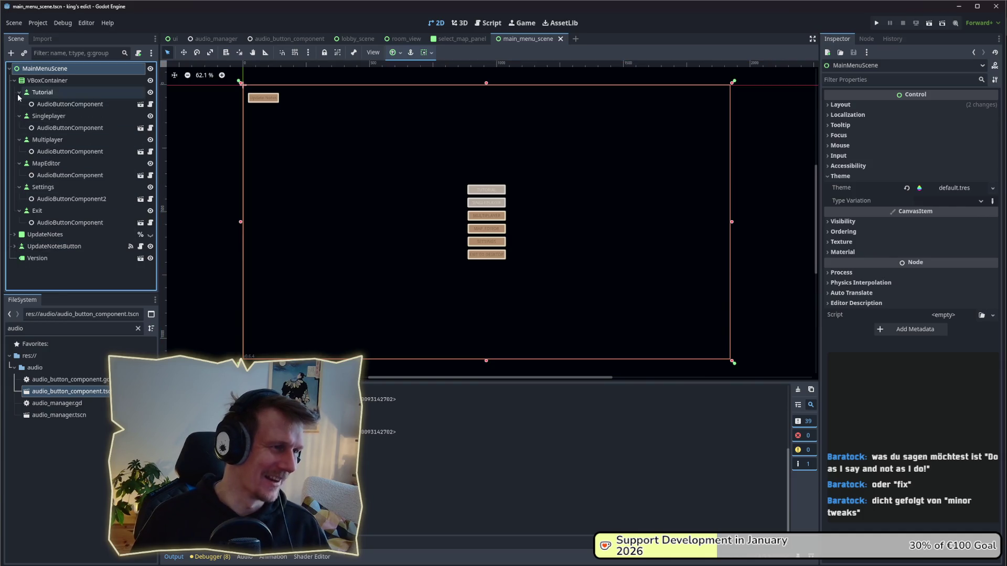
left_click(19, 92)
left_click(19, 105)
left_click(18, 116)
left_click(19, 140)
left_click(19, 163)
left_click(14, 80)
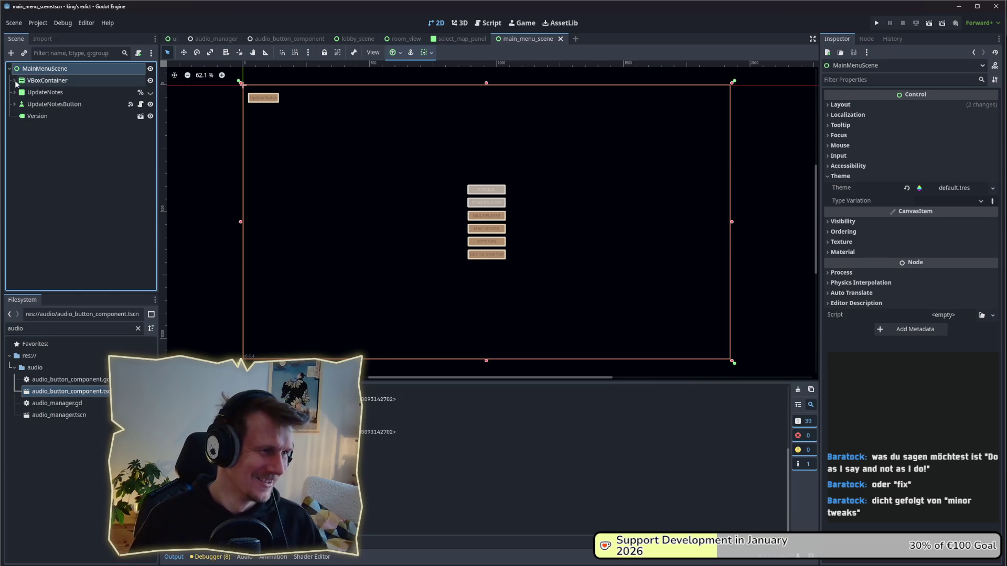
left_click(84, 173)
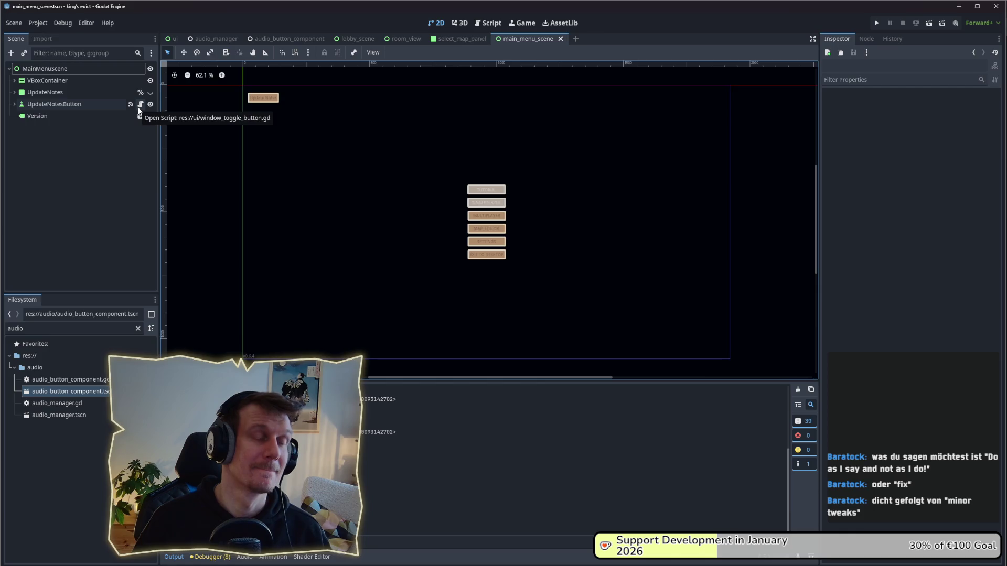
left_click(345, 40)
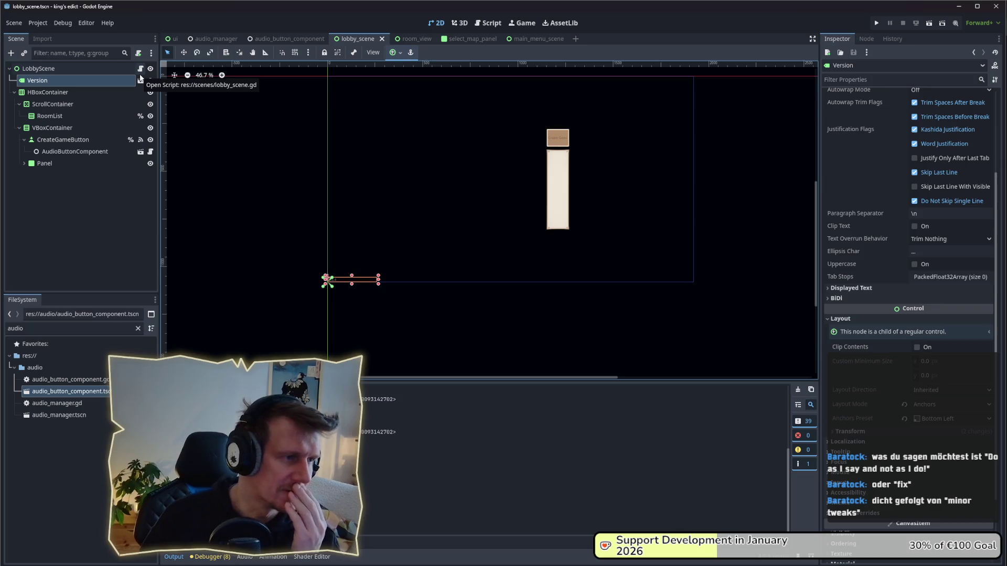
left_click(140, 70)
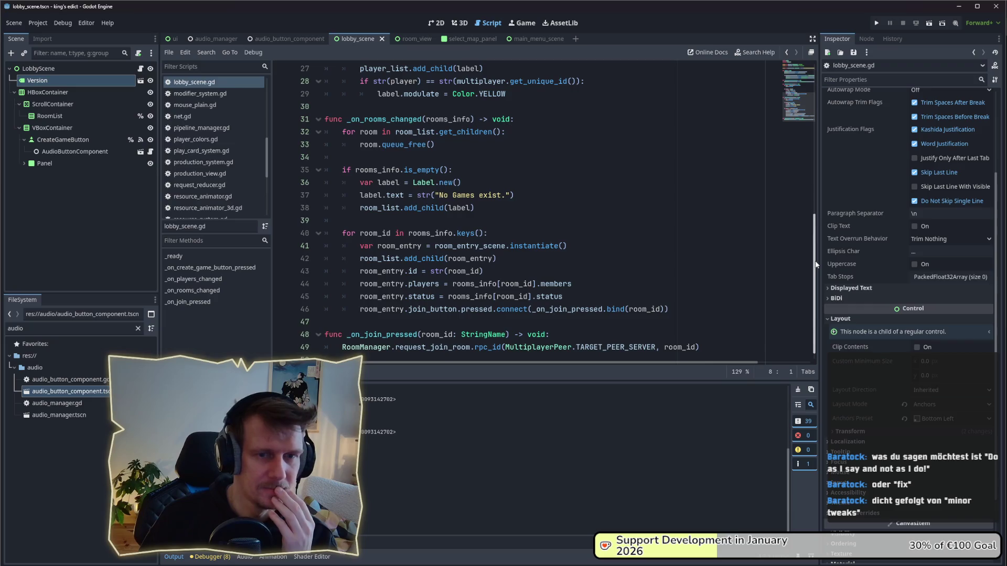
Scroll through lobby_scene.gd to read its code
left_click_drag(816, 265, 816, 119)
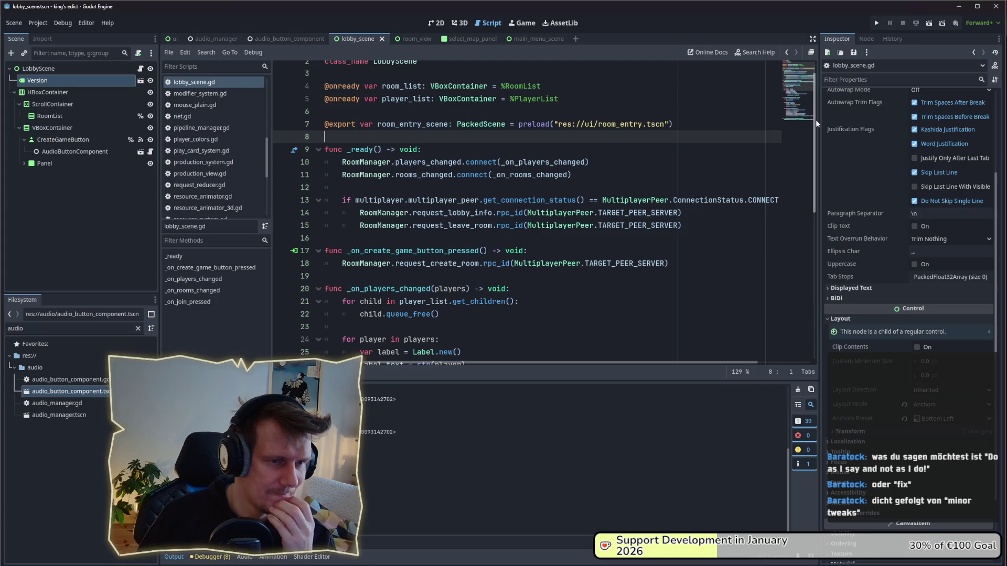
left_click_drag(816, 120, 811, 182)
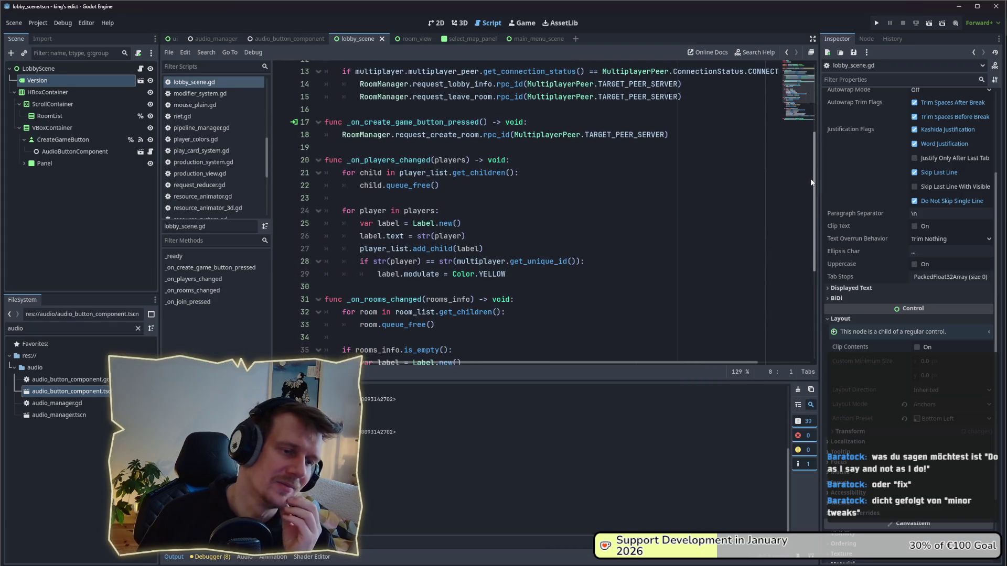
left_click_drag(810, 182, 804, 221)
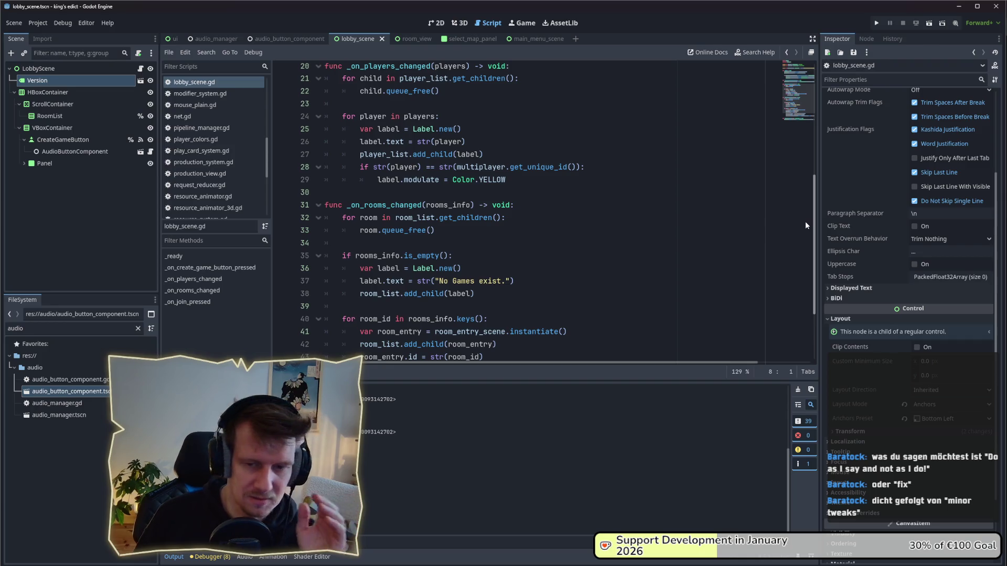
scroll(805, 225, "down", 3)
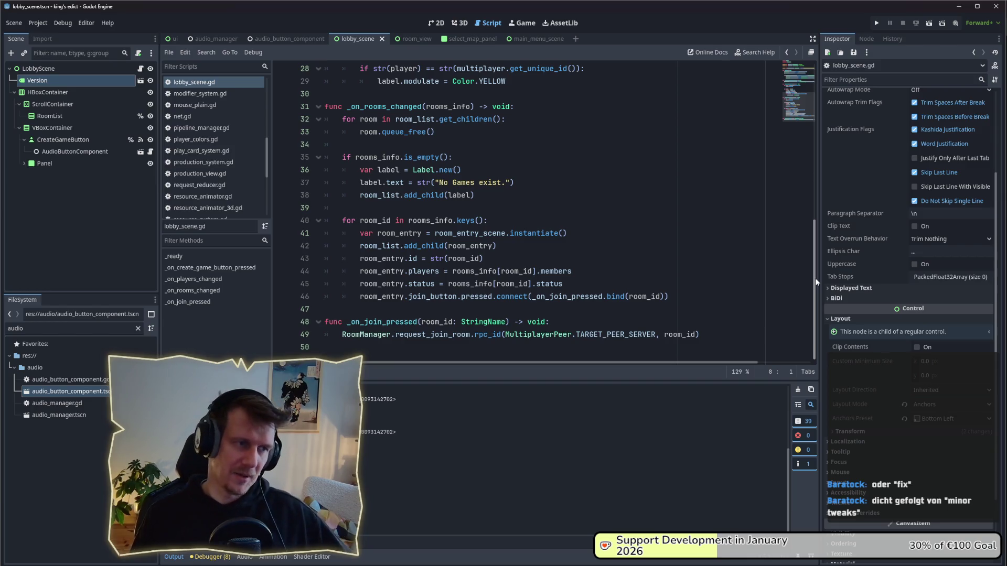
left_click_drag(816, 282, 826, 156)
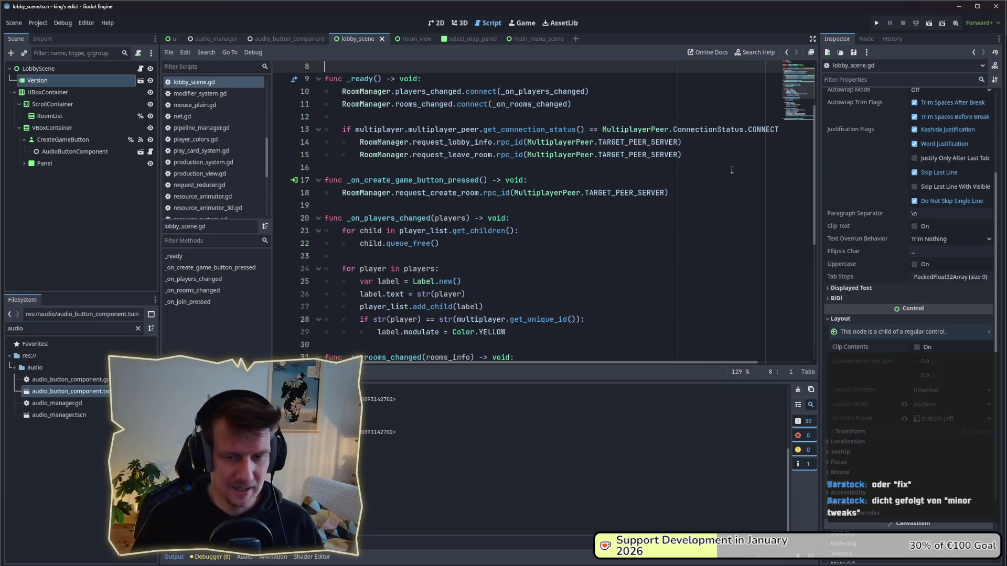
left_click_drag(814, 213, 816, 187)
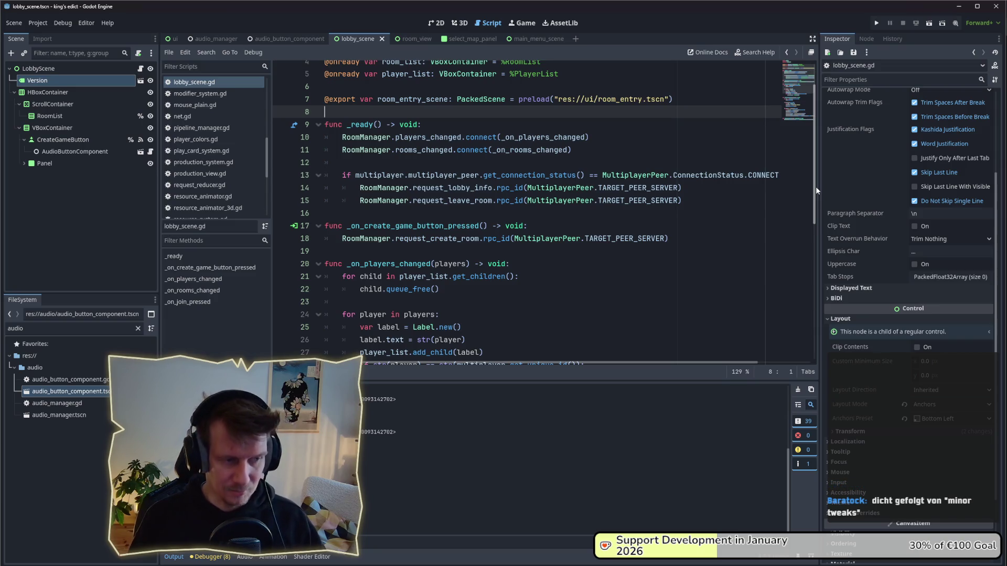
left_click_drag(816, 186, 817, 175)
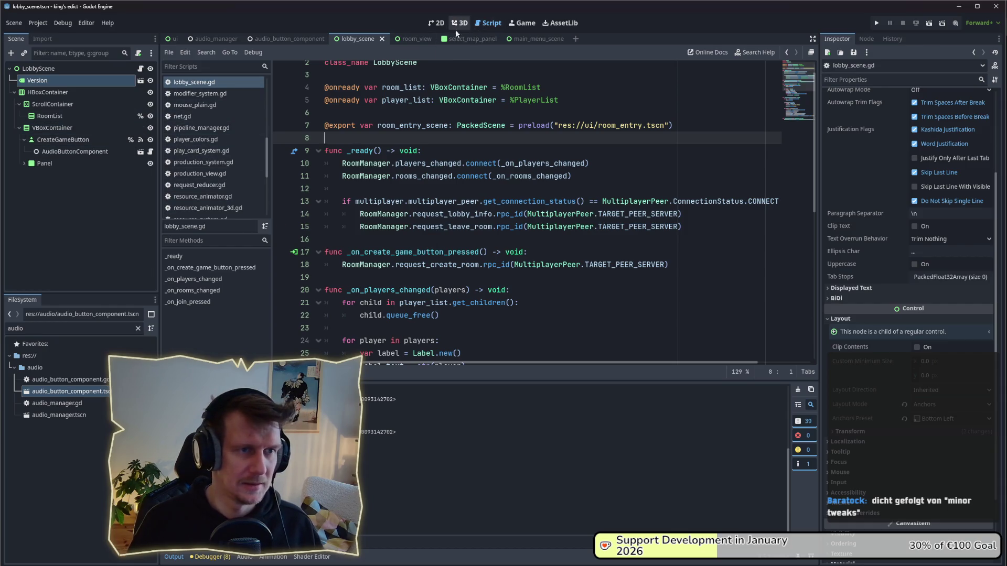
scroll(208, 139, "up", 3)
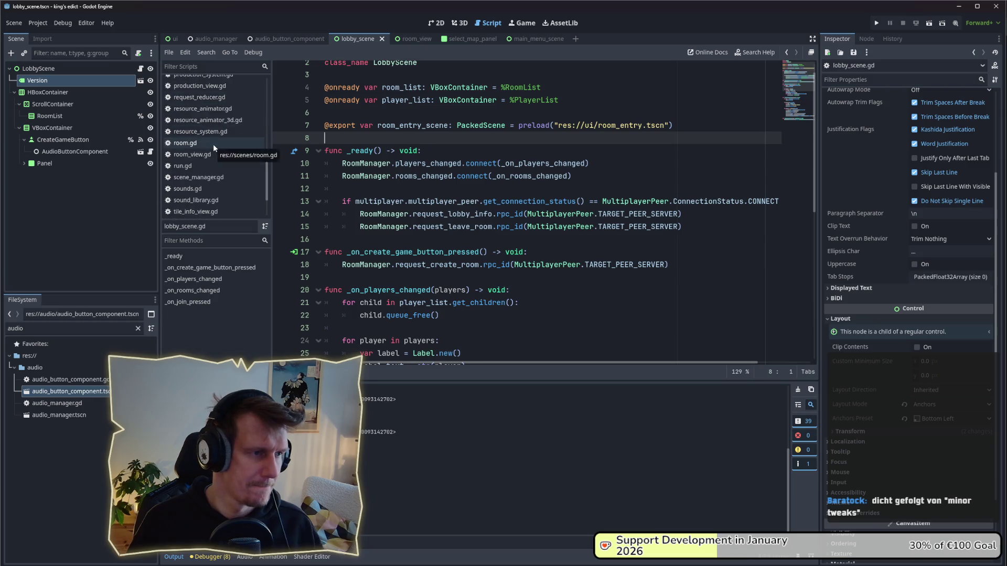
scroll(201, 99, "up", 10)
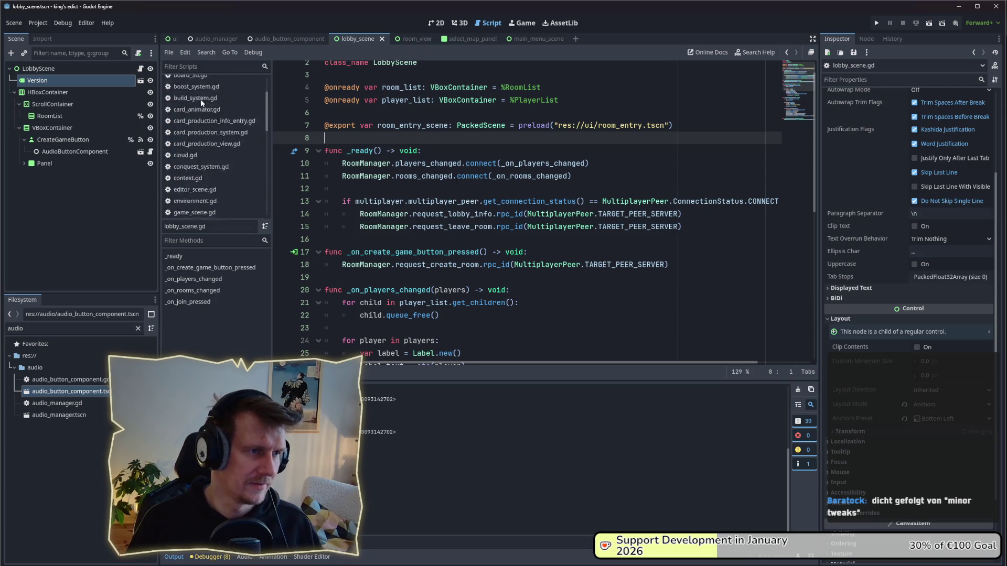
Close all open scripts and reopen main_menu_scene.tscn using a 'main' FileSystem filter
right_click(190, 80)
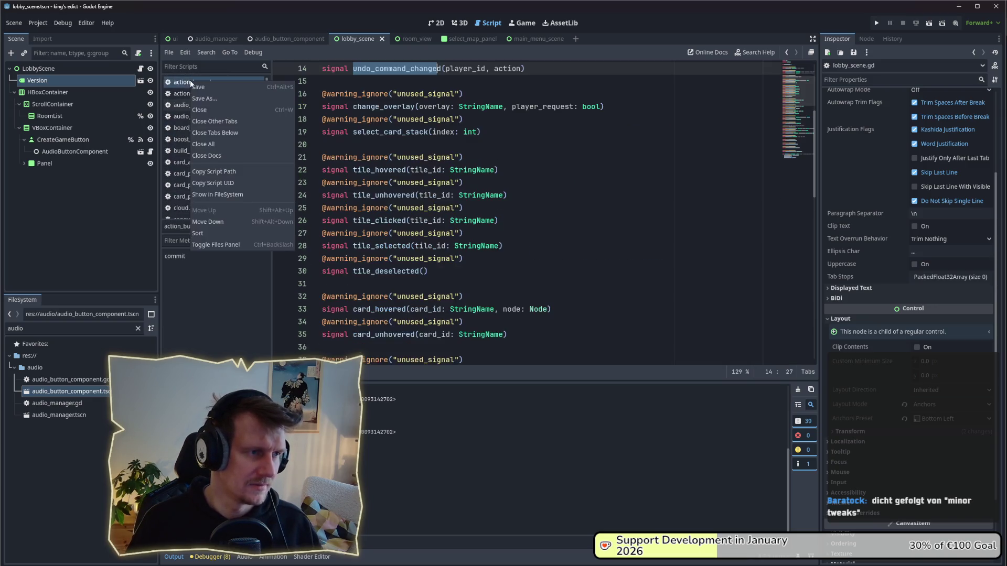
left_click(217, 147)
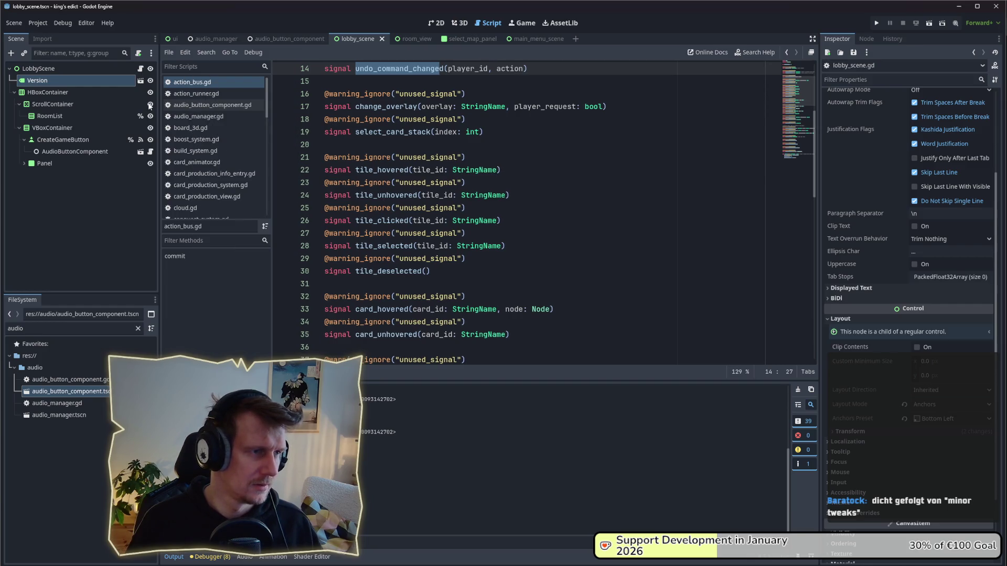
double_click(73, 328)
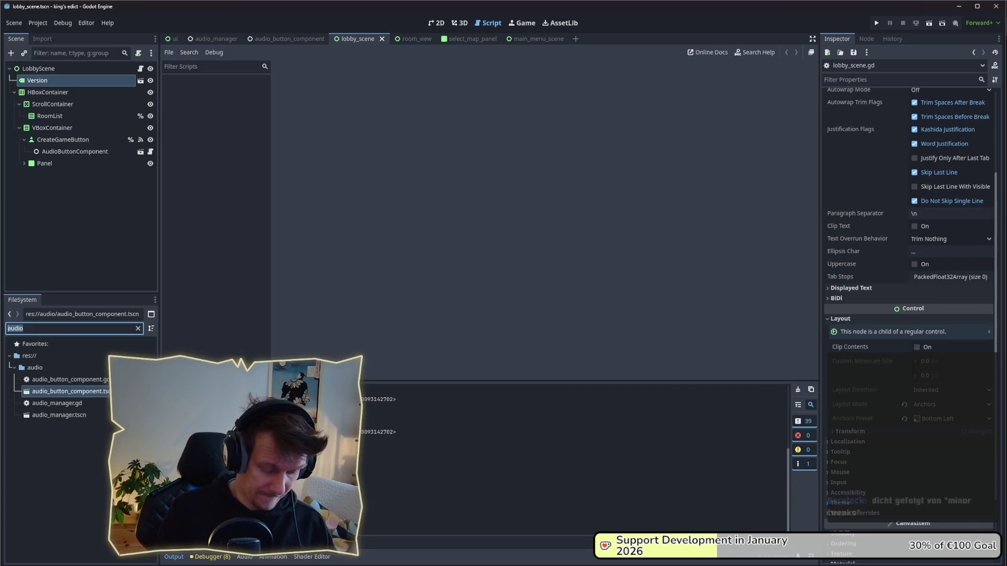
type("main")
double_click(77, 380)
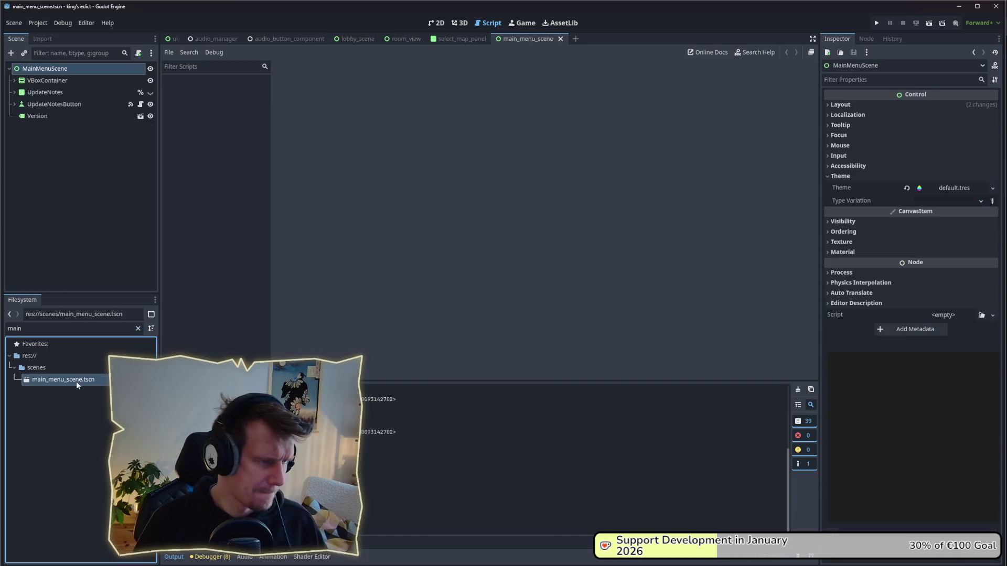
Attach a new main_menu_scene.gd script to the MainMenuScene root node
right_click(97, 70)
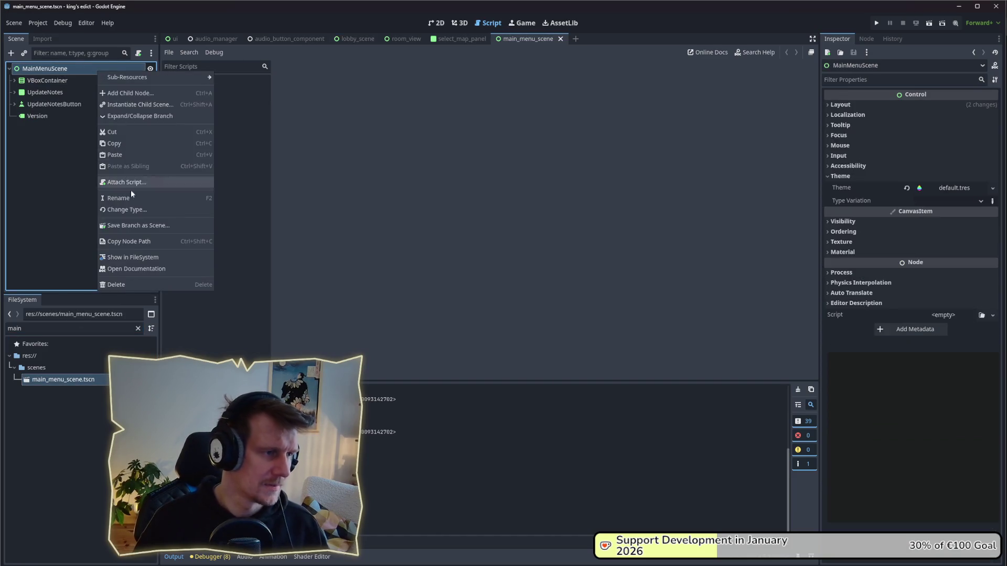
left_click(133, 183)
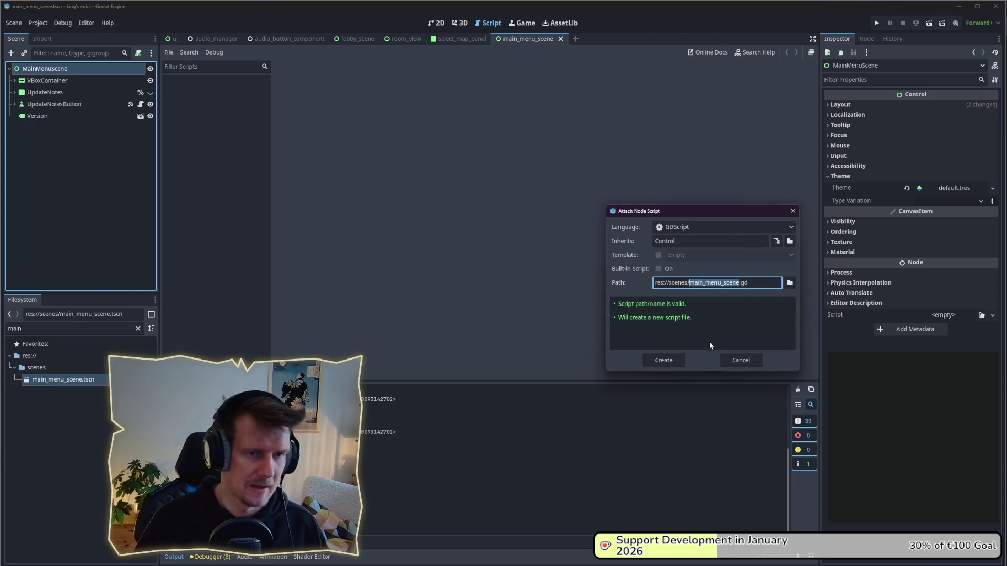
left_click(666, 357)
Add class_name MainMenuScene below extends Control and save the script
key("Return")
type("class_name M")
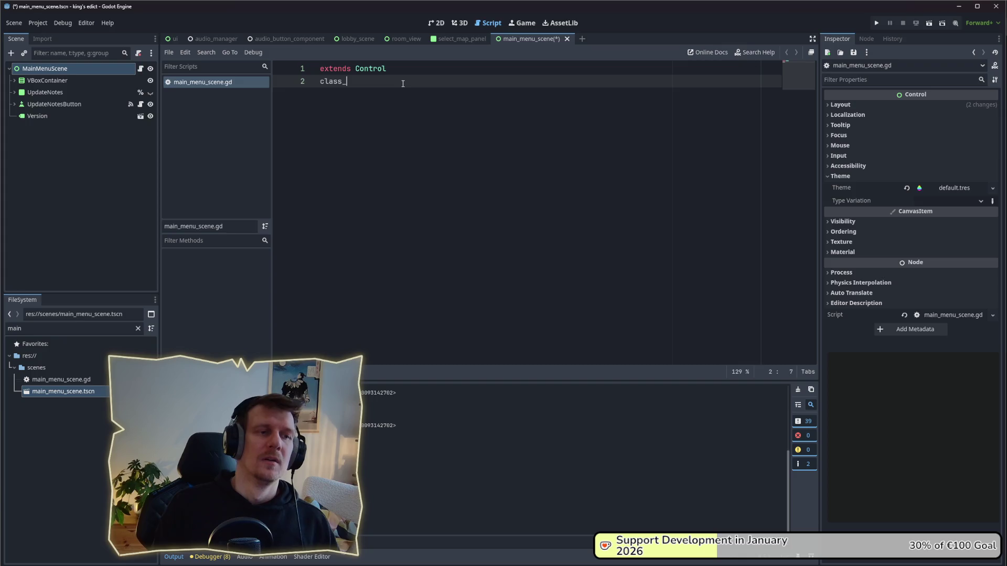
type("ainMen")
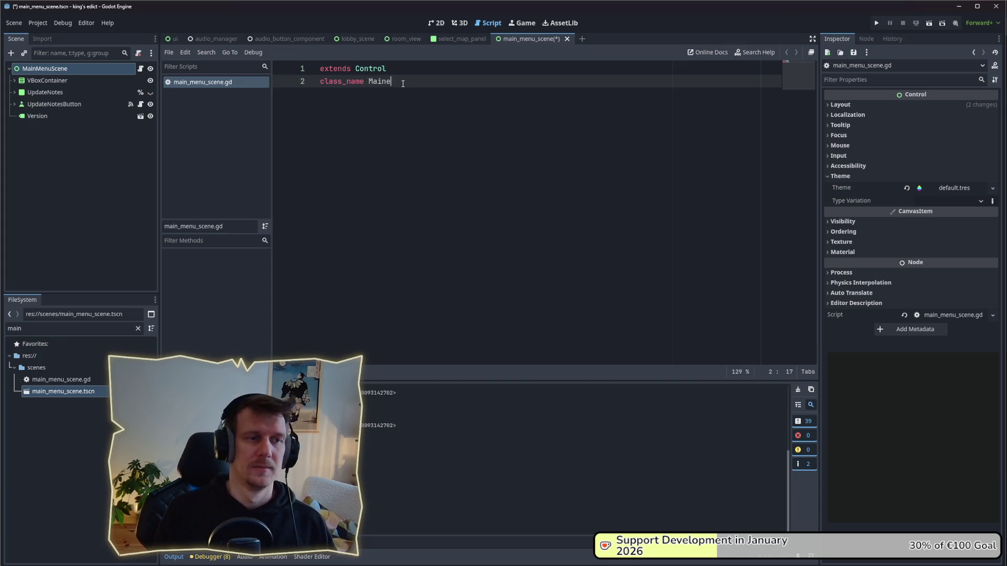
type("uScene")
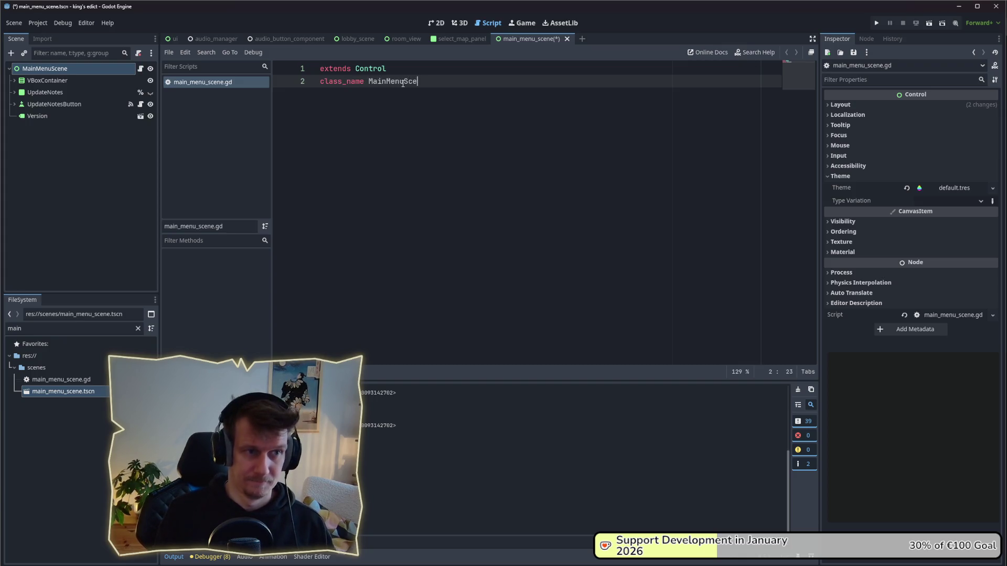
key("ctrl+s")
key("Down")
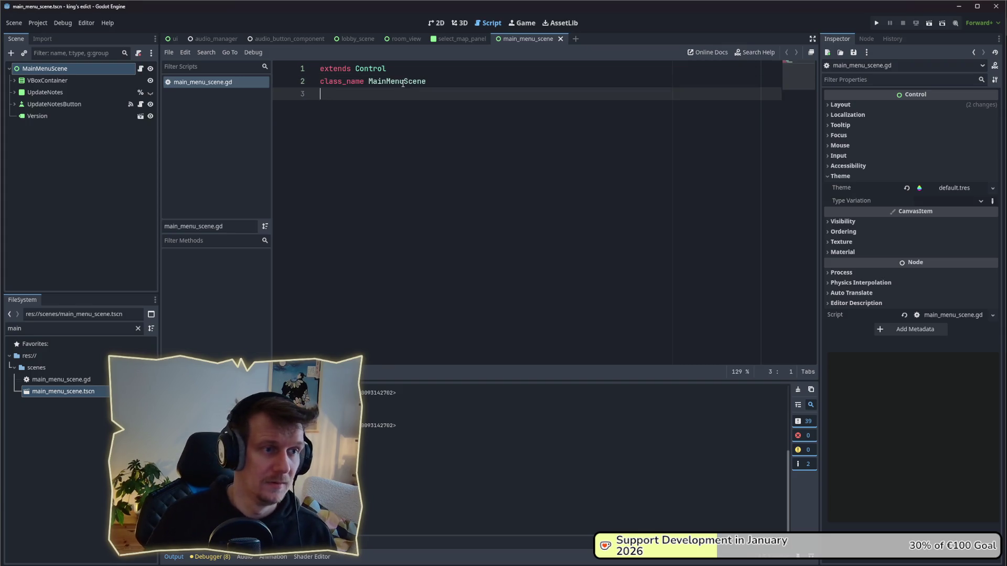
key("ctrl+s")
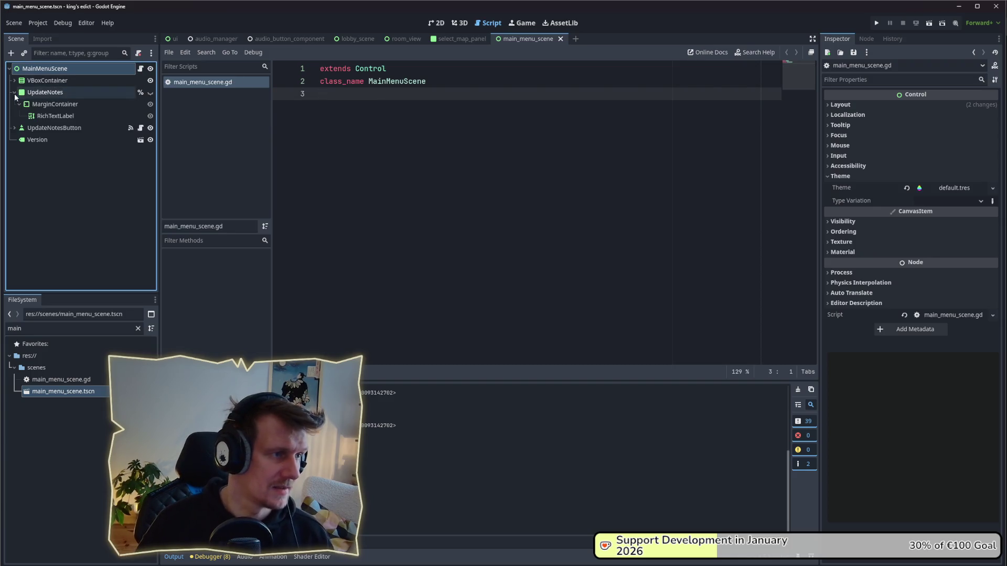
Expand VBoxContainer, select the Tutorial button and show its signals in the Node dock
left_click(16, 105)
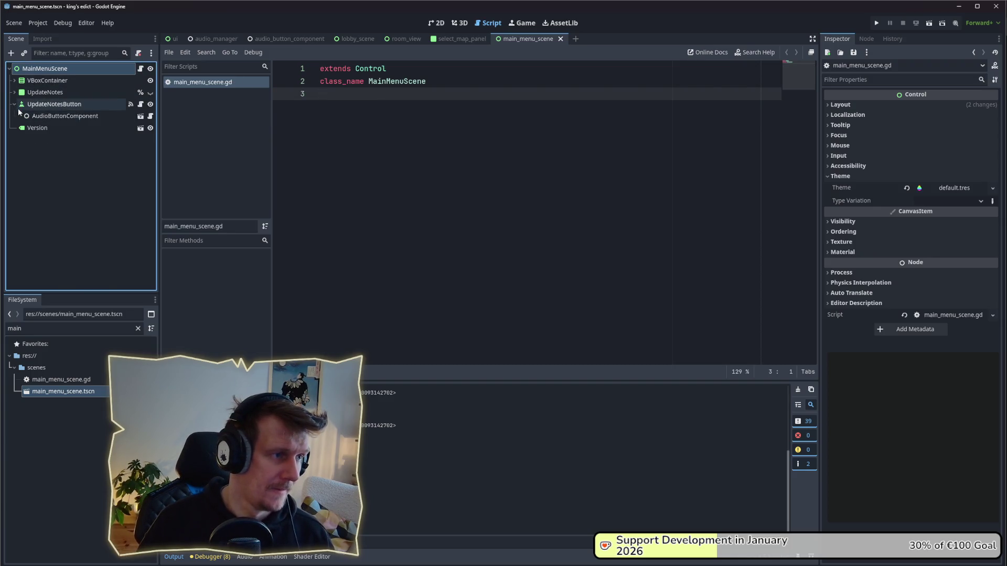
left_click(14, 80)
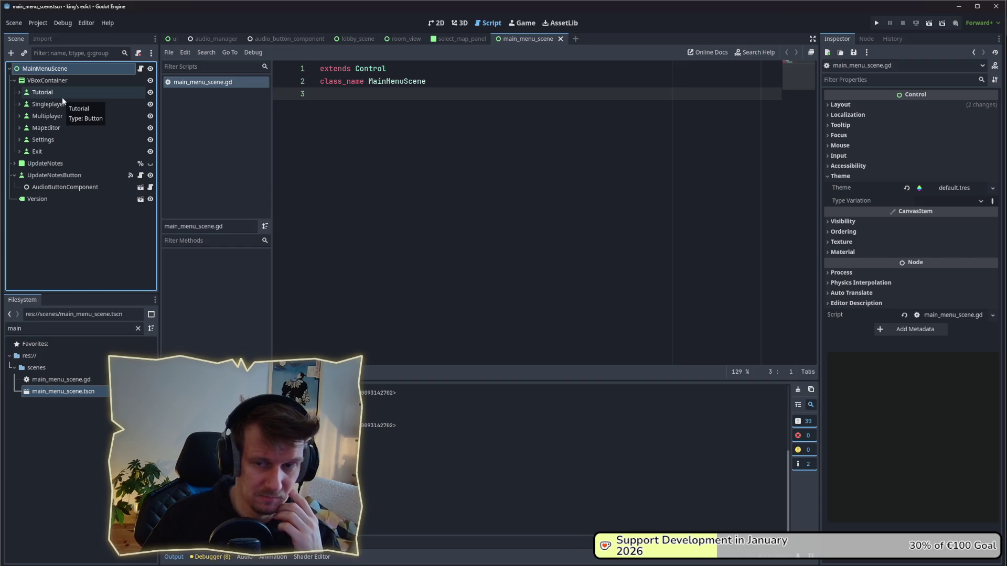
left_click(62, 97)
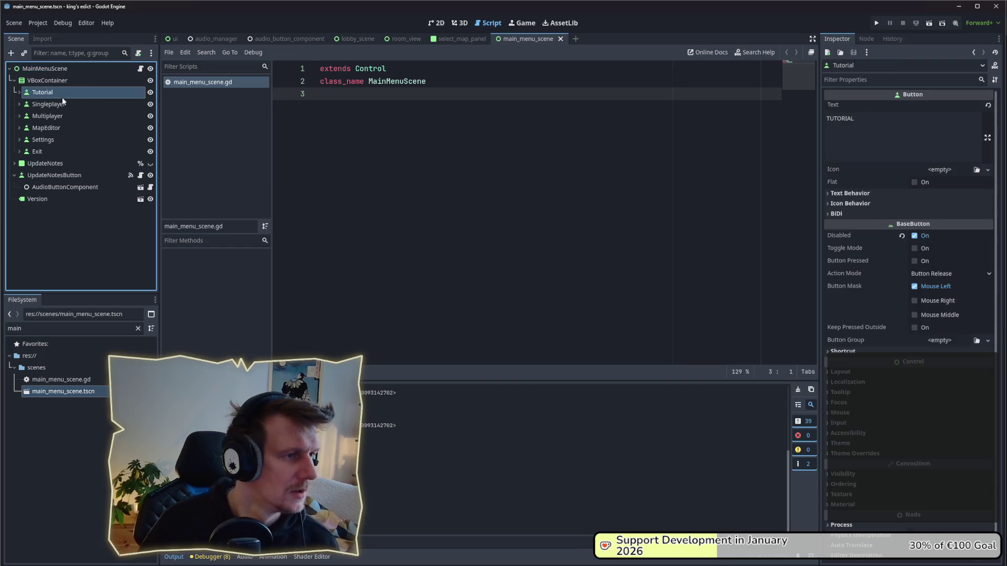
left_click(52, 150, "shift")
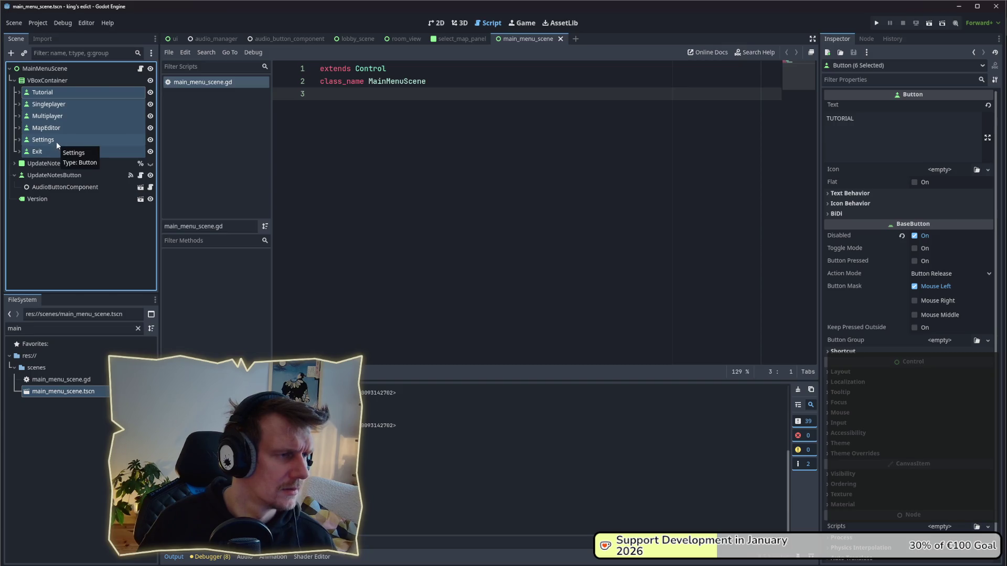
left_click(867, 43)
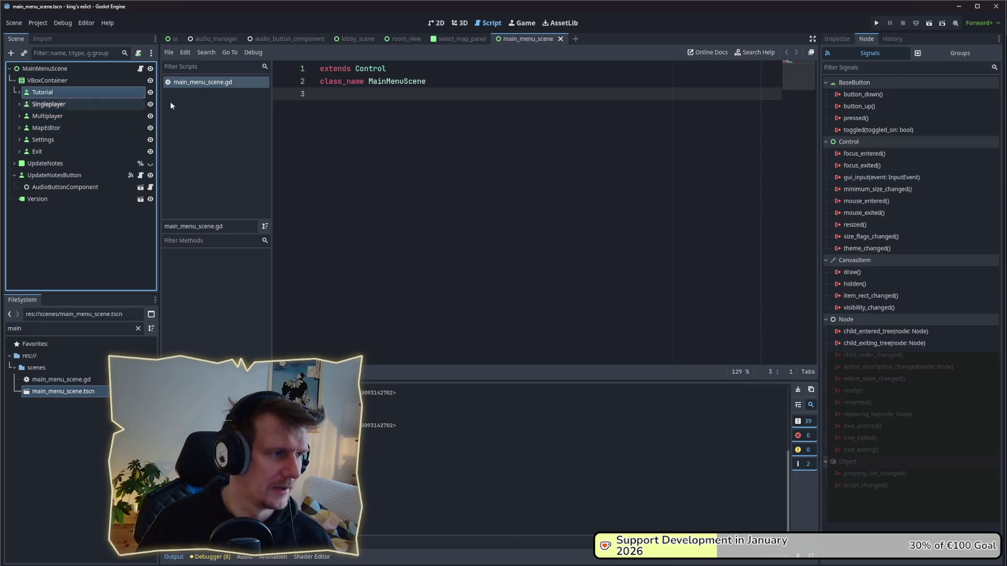
left_click(66, 96)
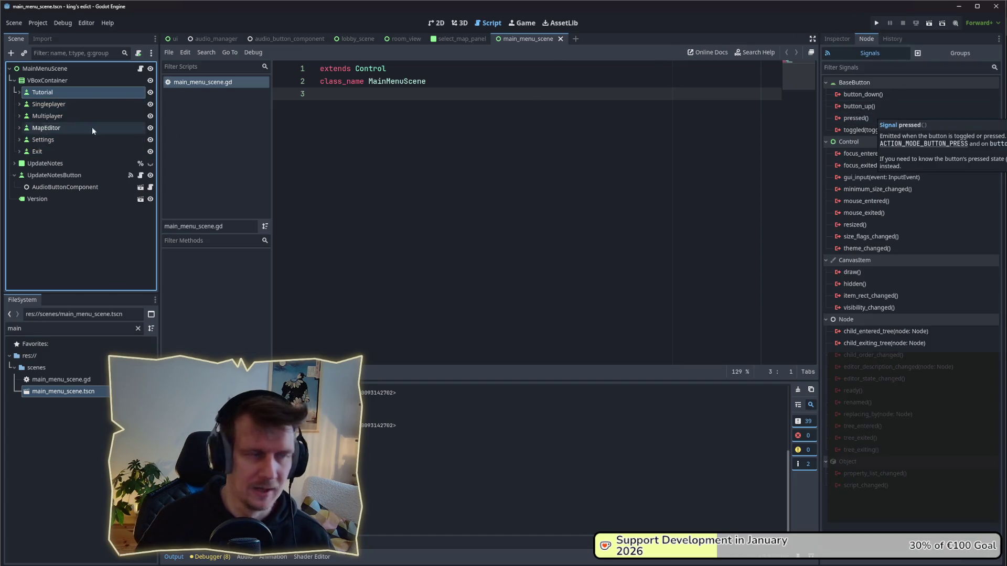
left_click(50, 149, "shift")
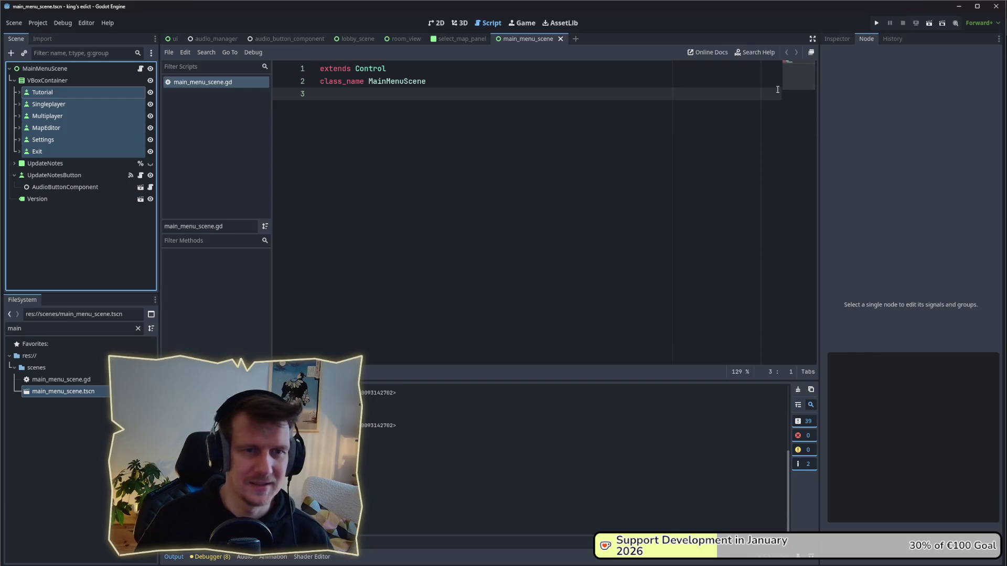
double_click(46, 93)
key("Return")
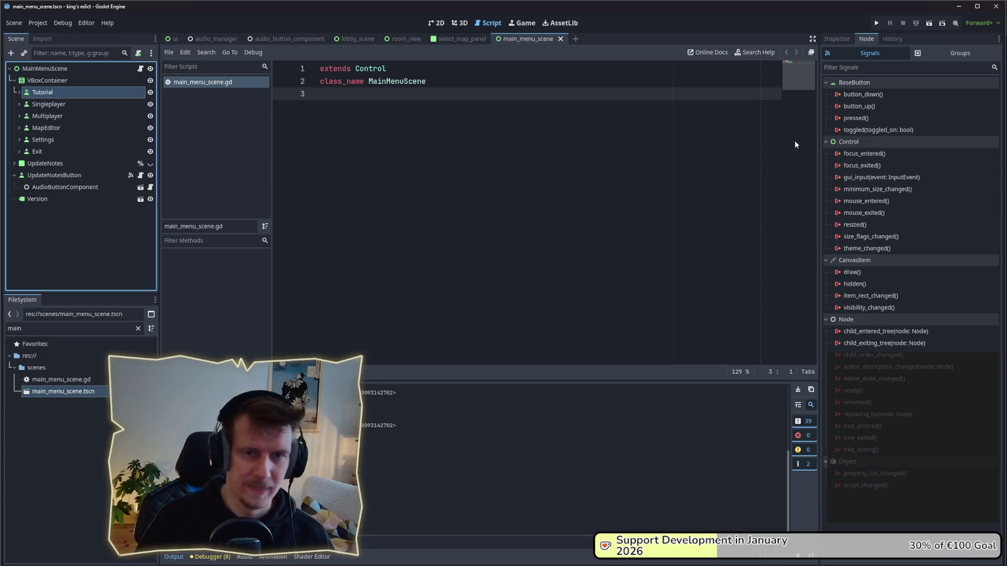
Connect the pressed signals of Tutorial, Singleplayer and Multiplayer to the main menu script
left_click(866, 117)
double_click(866, 117)
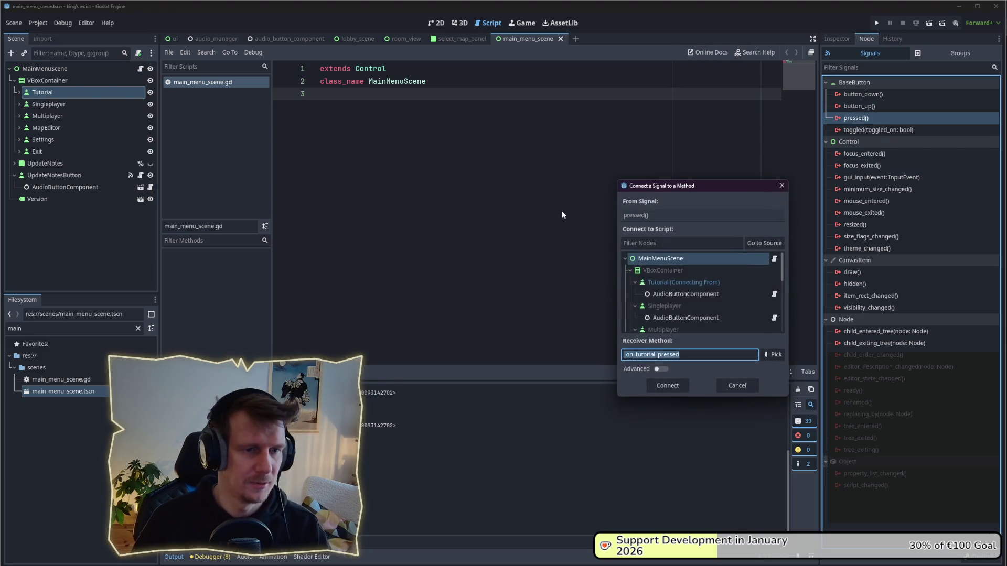
key("Return")
left_click(51, 104)
double_click(857, 117)
key("Return")
left_click(52, 119)
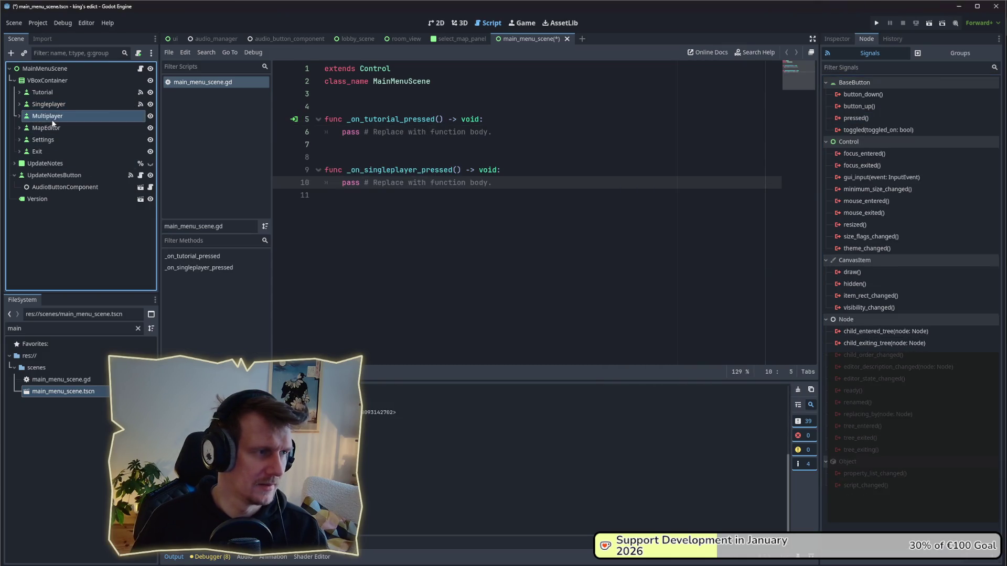
double_click(857, 118)
key("Return")
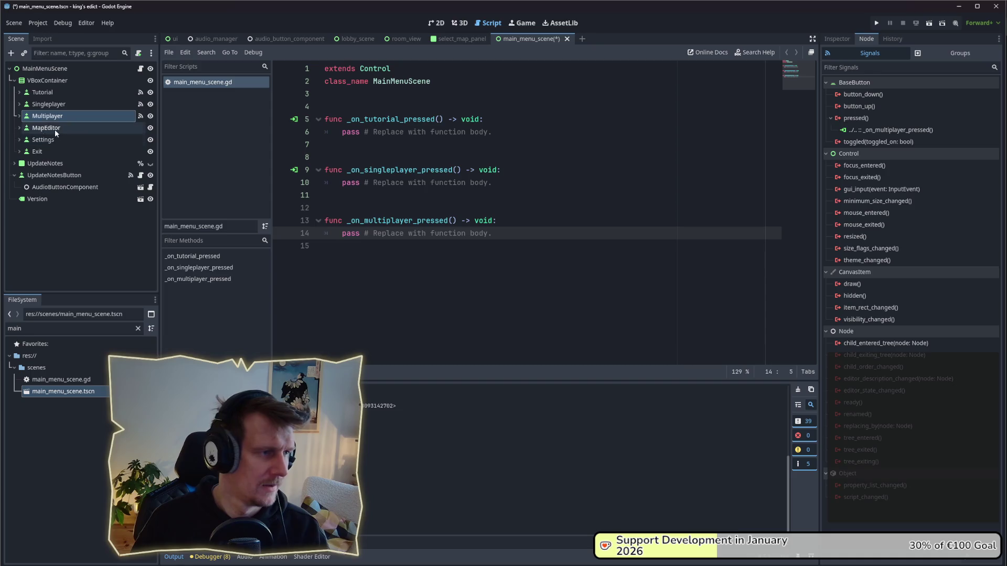
Connect the pressed signals of MapEditor, Settings and Exit to the main menu script
left_click(52, 128)
double_click(868, 119)
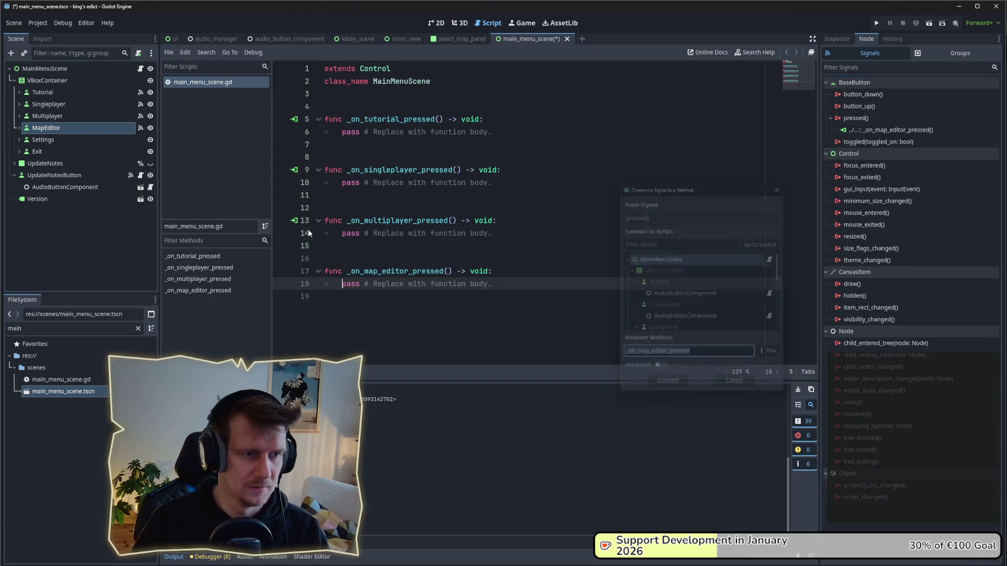
key("Return")
left_click(58, 142)
left_click(58, 141)
left_click(860, 118)
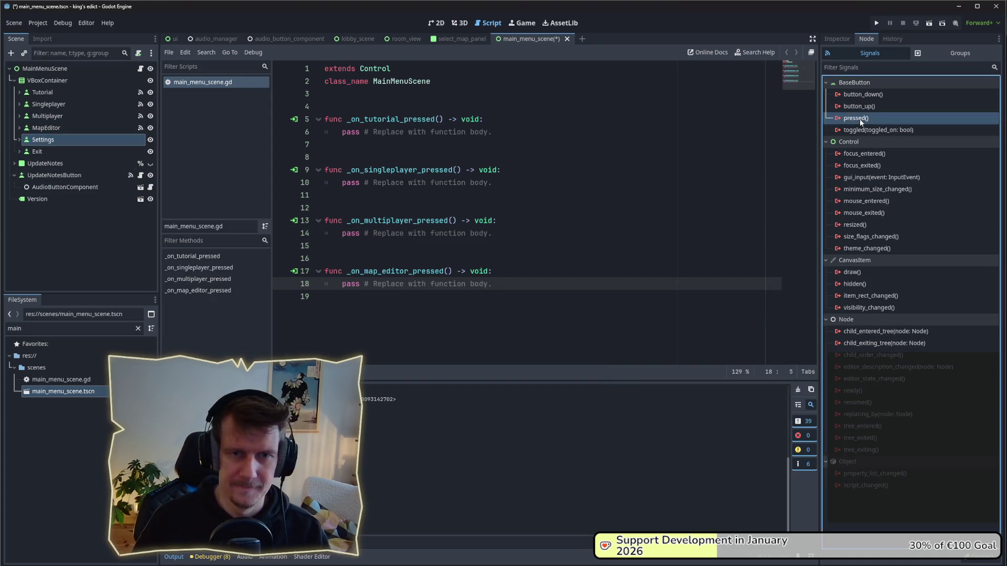
key("Return")
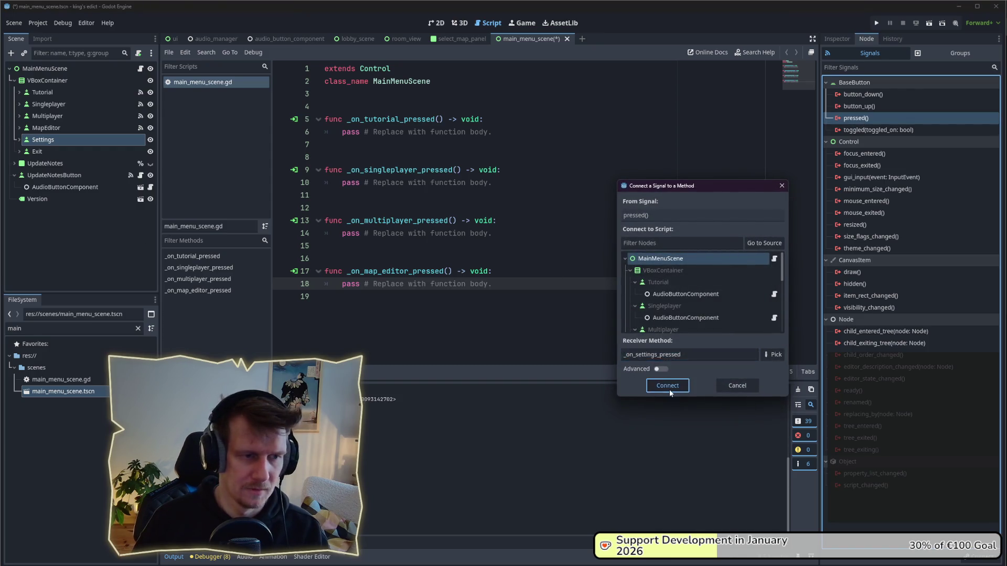
left_click(668, 387)
left_click(38, 152)
left_click(856, 118)
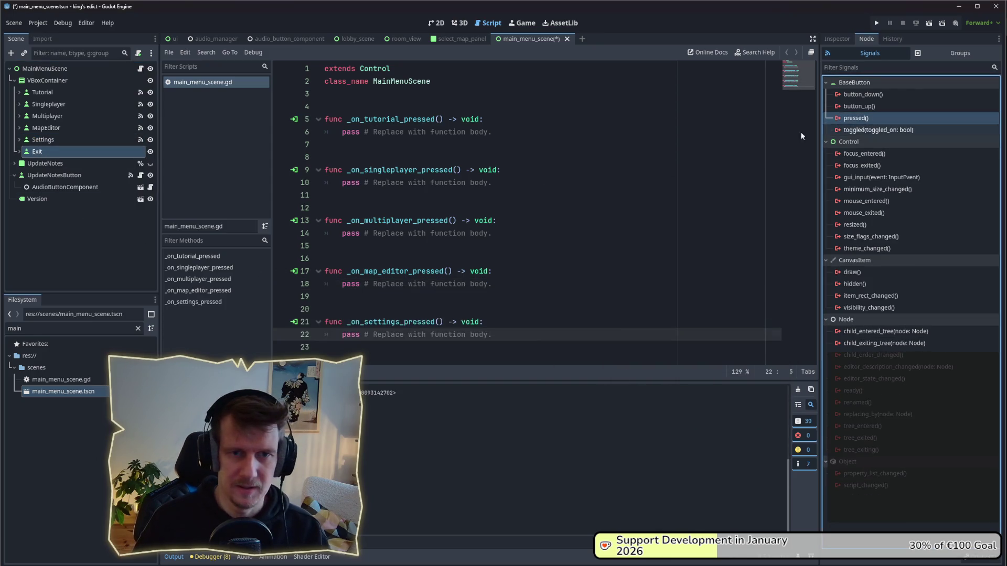
key("Return")
key("Return")
Delete the five extra blank lines between the new handlers and save the script
left_click(430, 314)
key("BackSpace")
left_click(399, 264)
key("BackSpace")
left_click(367, 213)
key("BackSpace")
left_click(339, 155)
key("BackSpace")
left_click(335, 157)
key("BackSpace")
left_click(542, 197)
key("ctrl+s")
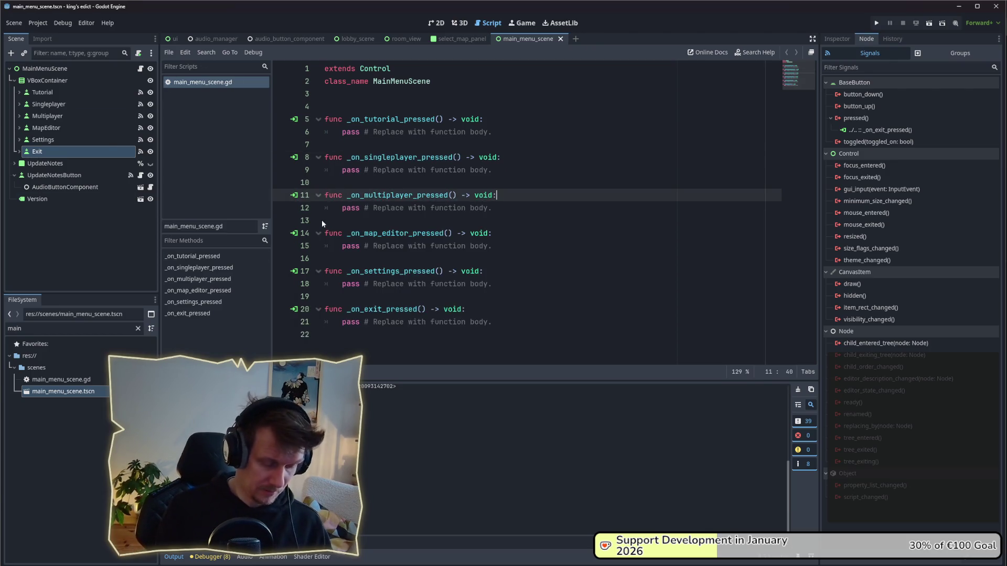
key("ctrl+shift+f")
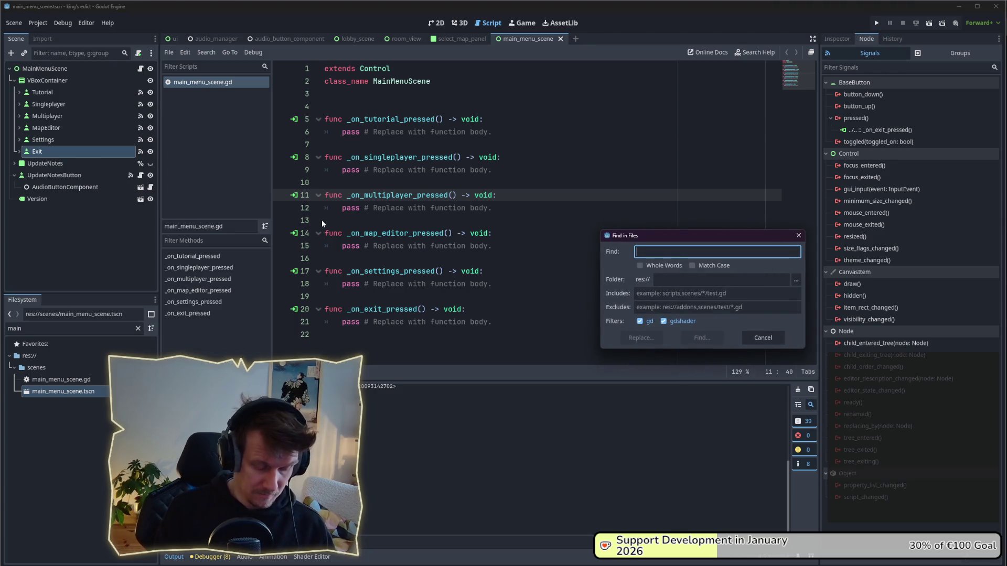
Search the project for 'map_editor' and jump to its single matching line
type("\"")
key("BackSpace")
type("map_")
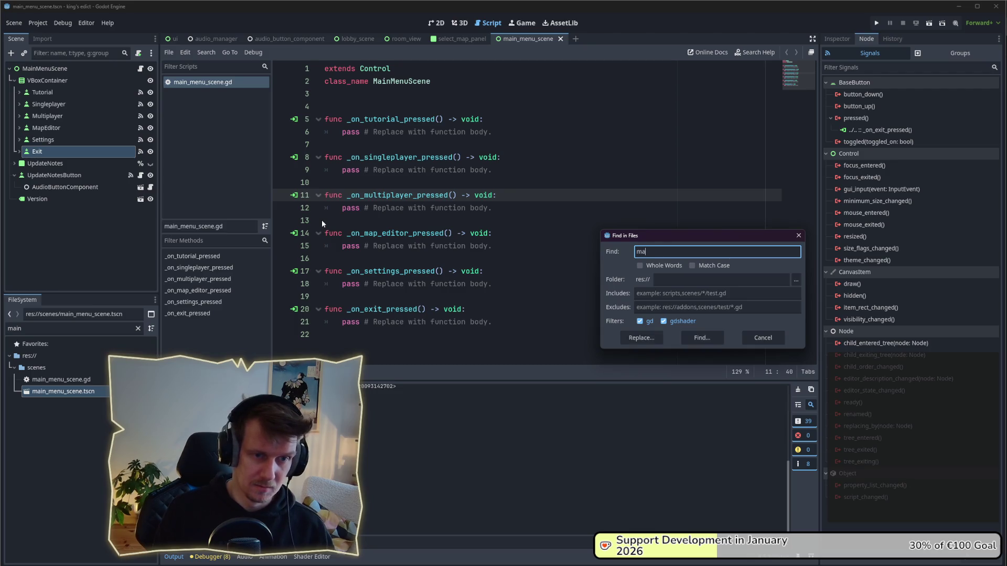
type("editor")
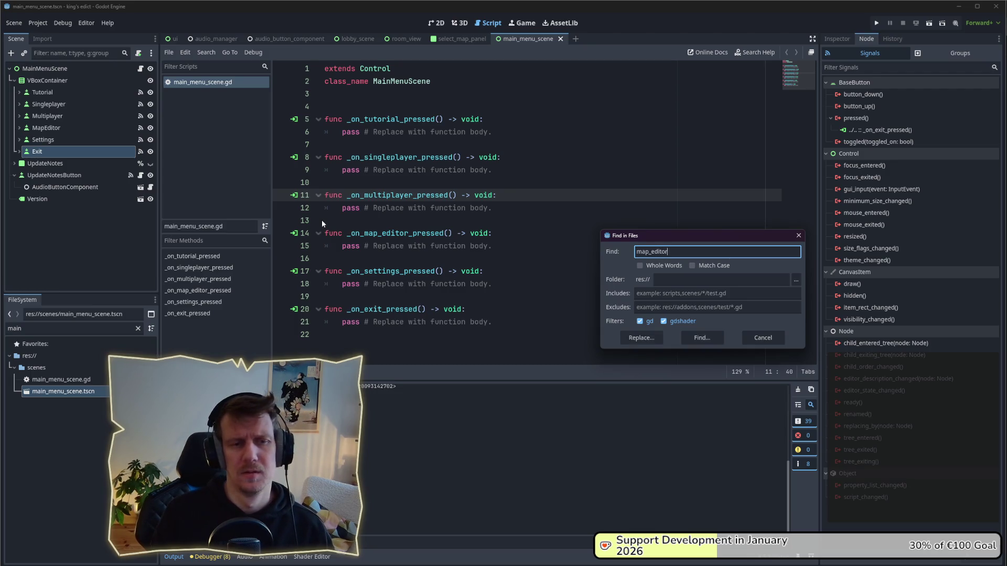
key("Return")
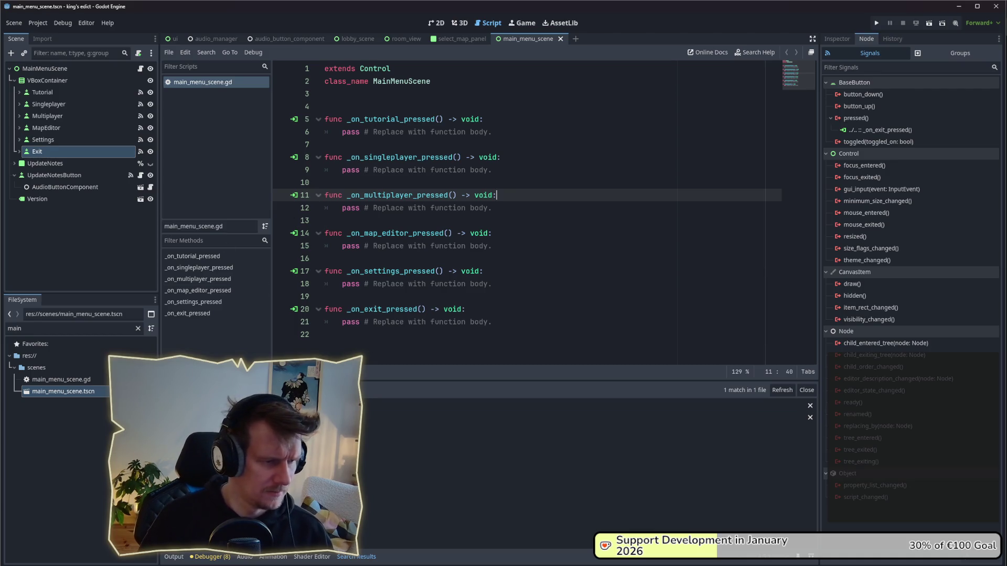
left_click(525, 418)
left_click(559, 239)
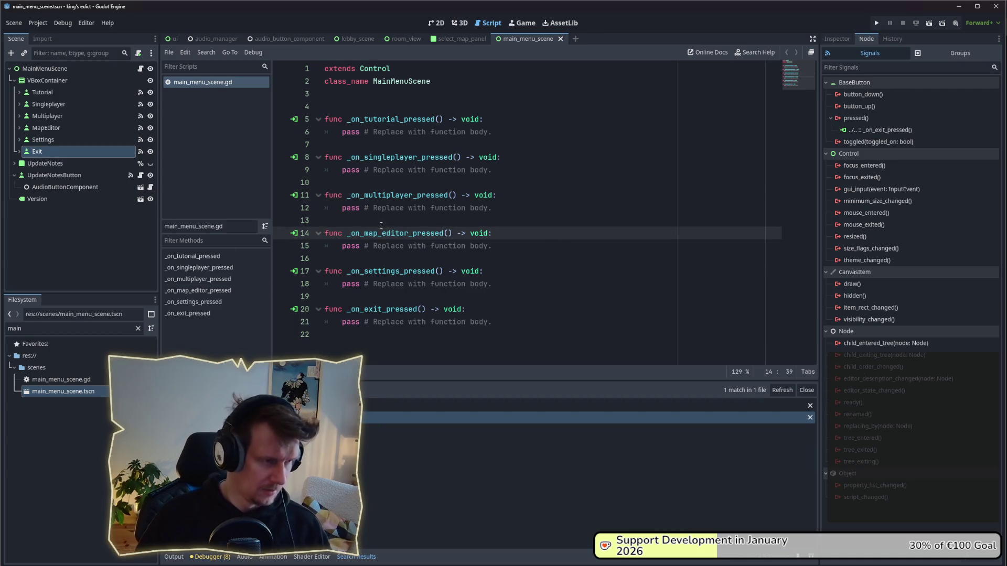
Filter the FileSystem dock to files matching 'scene'
left_click_drag(24, 328, 2, 329)
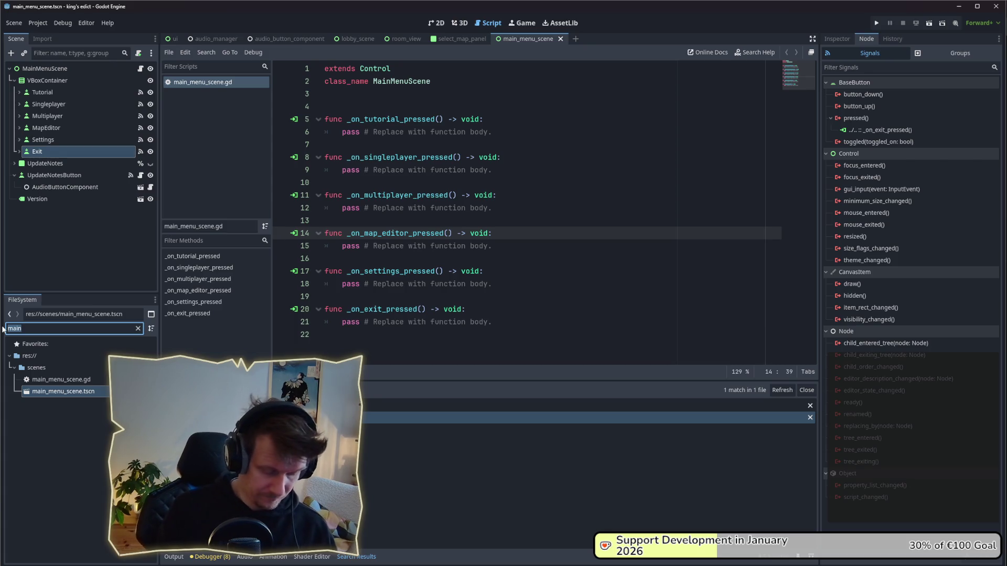
type("sceen")
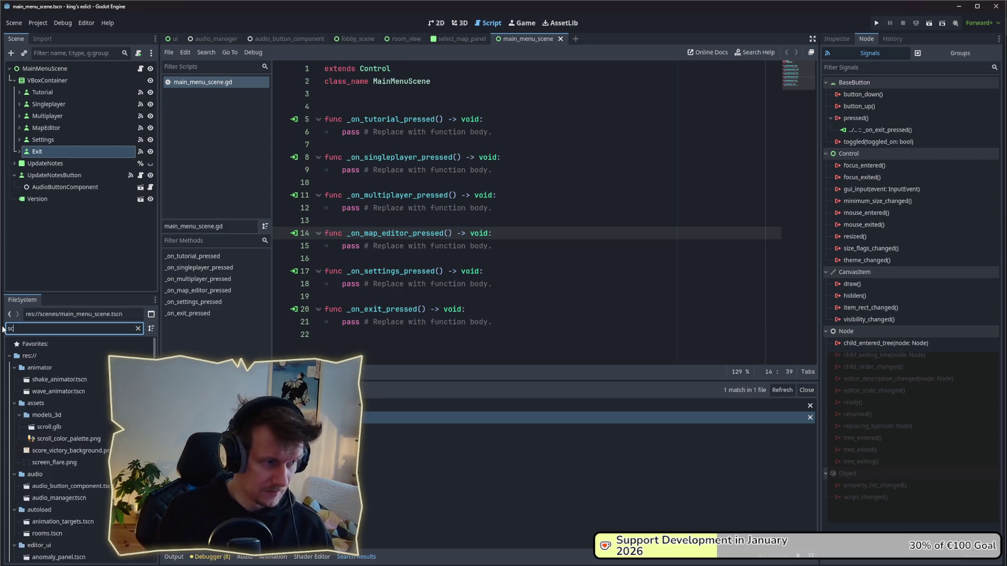
key("BackSpace")
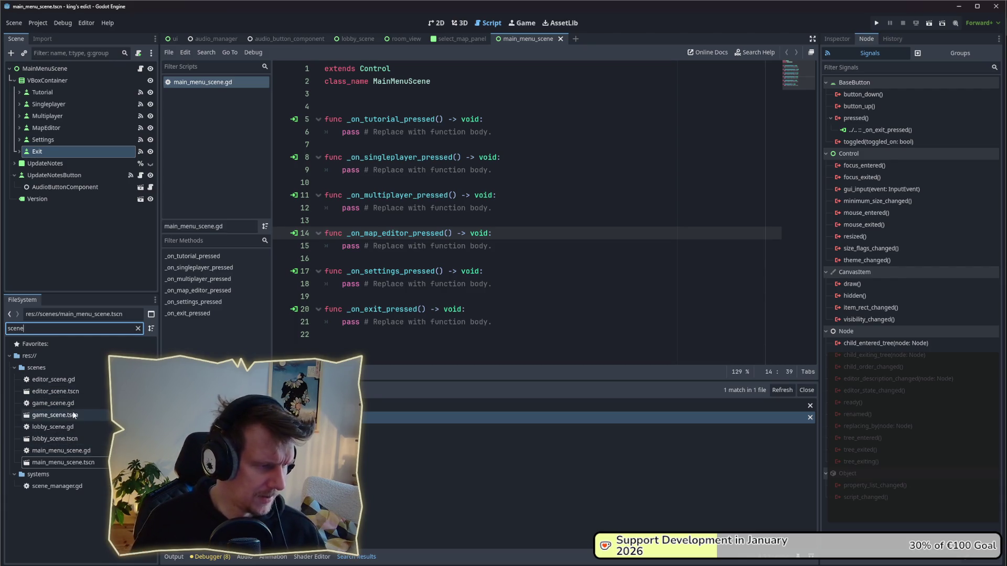
double_click(72, 487)
scroll(517, 199, "down", 3)
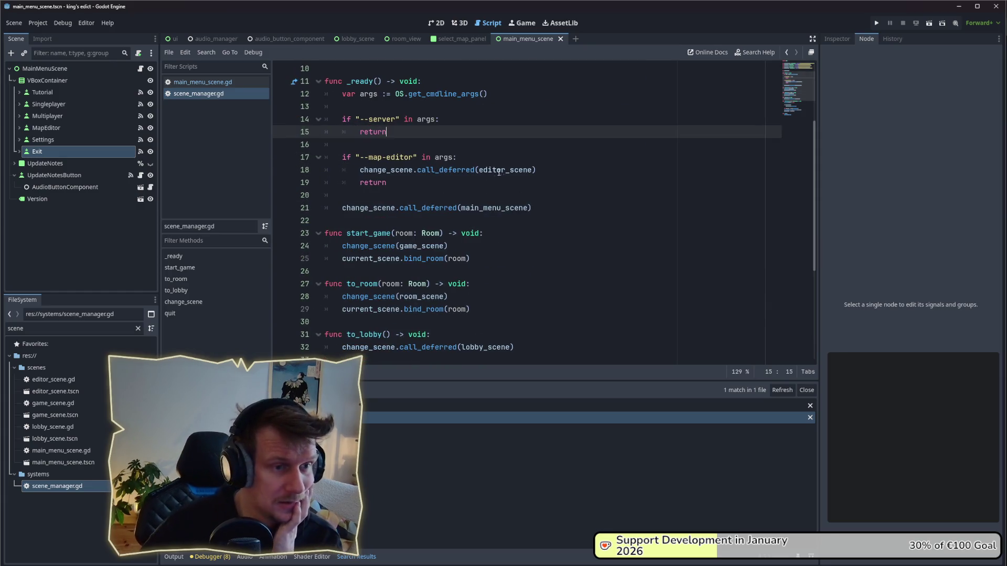
left_click(538, 151)
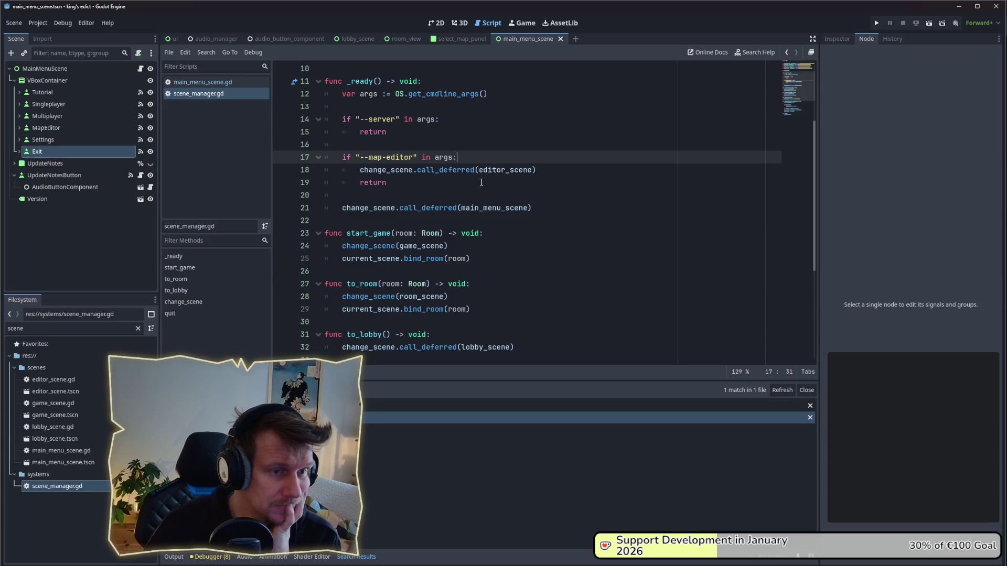
scroll(481, 182, "down", 1)
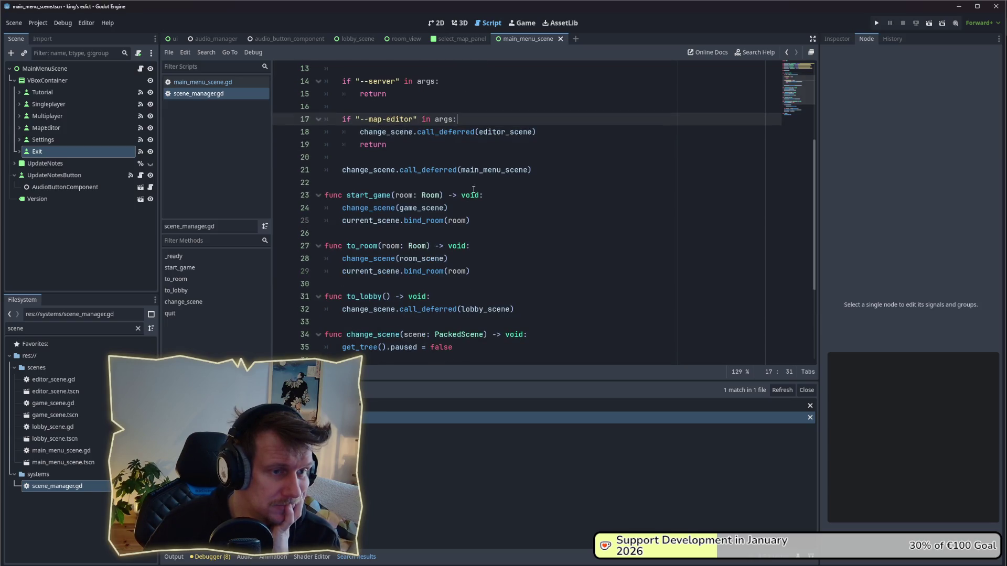
scroll(450, 207, "up", 4)
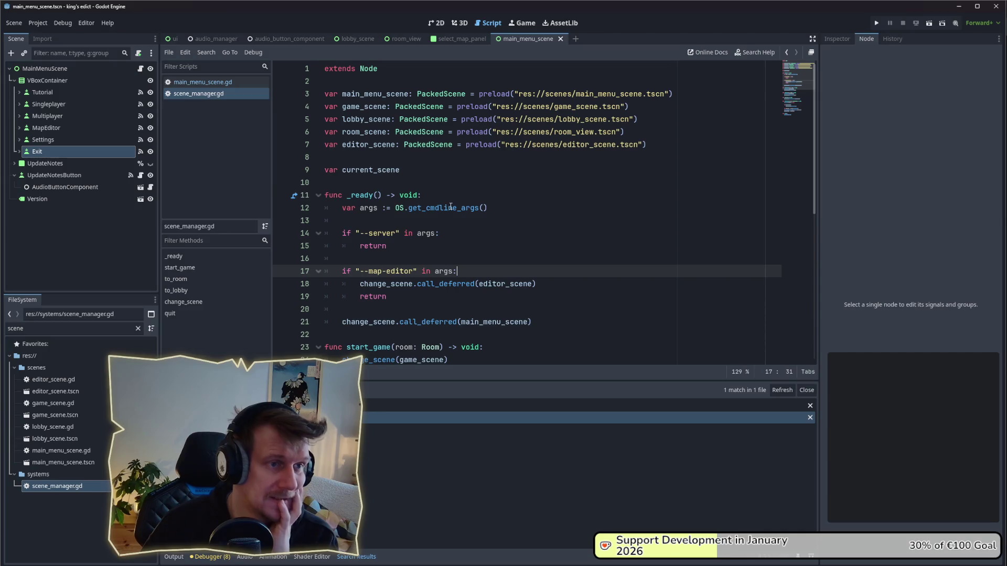
scroll(461, 210, "down", 5)
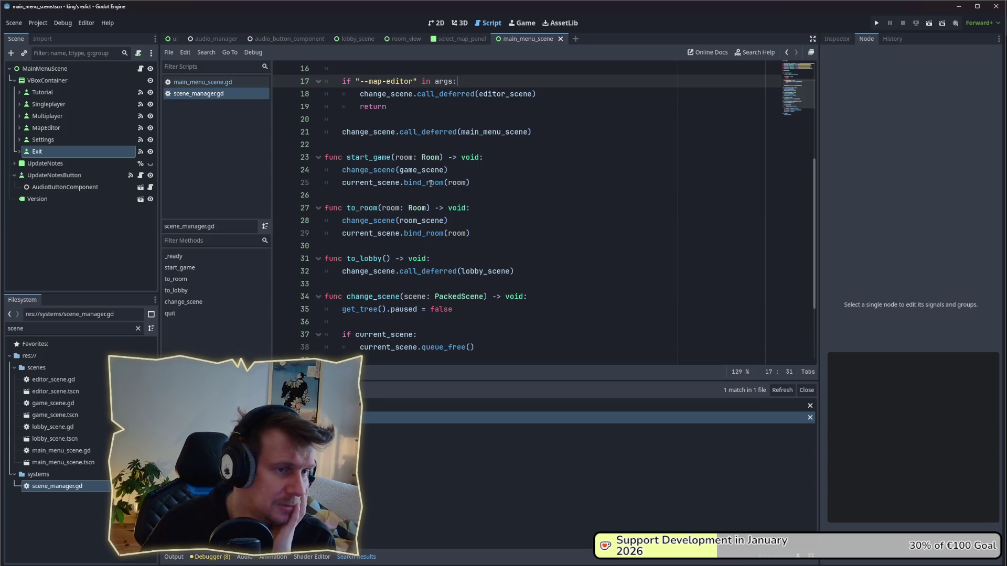
scroll(431, 183, "down", 2)
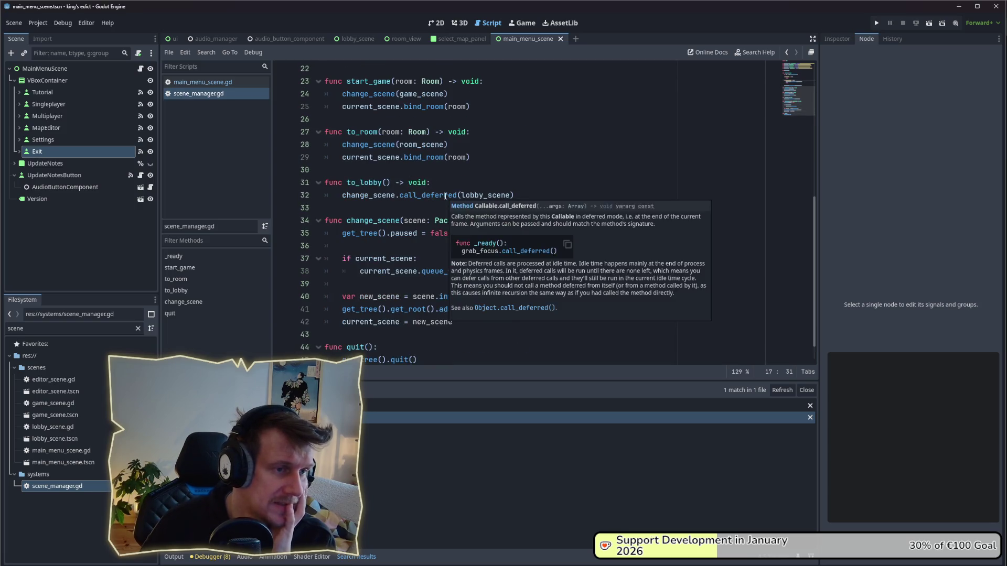
scroll(445, 197, "up", 2)
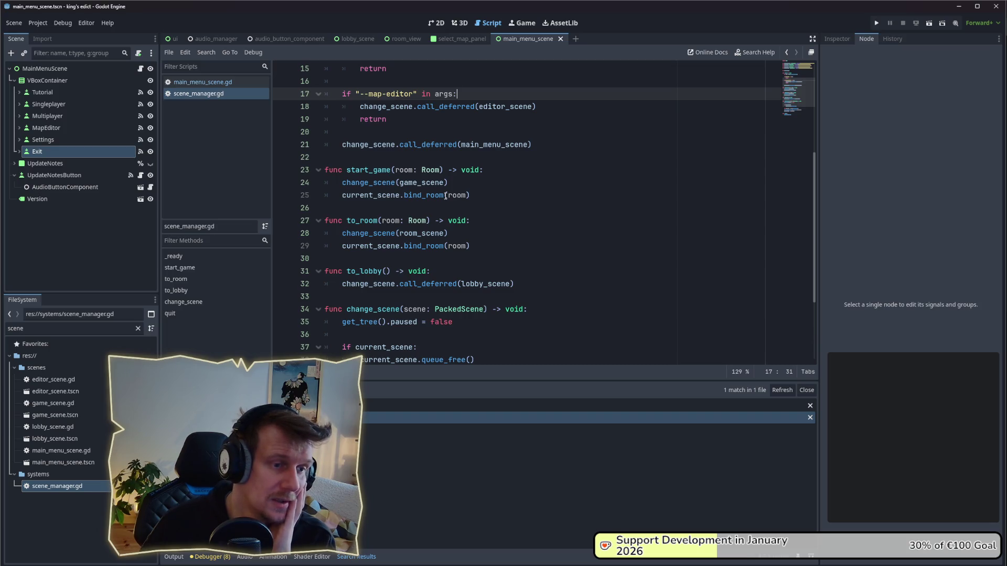
left_click_drag(518, 282, 324, 271)
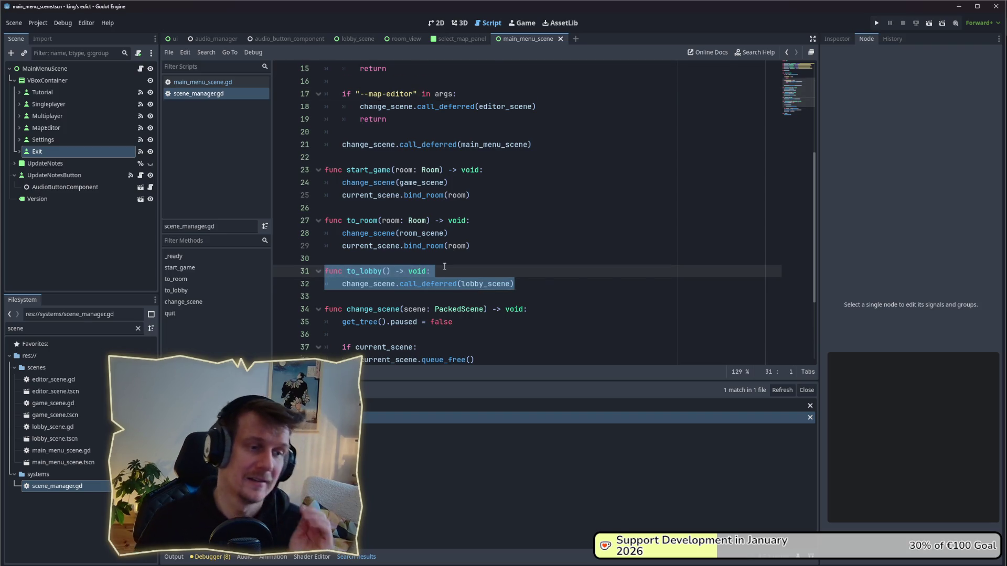
scroll(385, 231, "down", 2)
left_click(375, 220)
Write func to_map_editor() -> void calling change_scene.call_deferred below to_lobby
key("Return")
key("Return")
key("Up")
type("func ")
type("_mao")
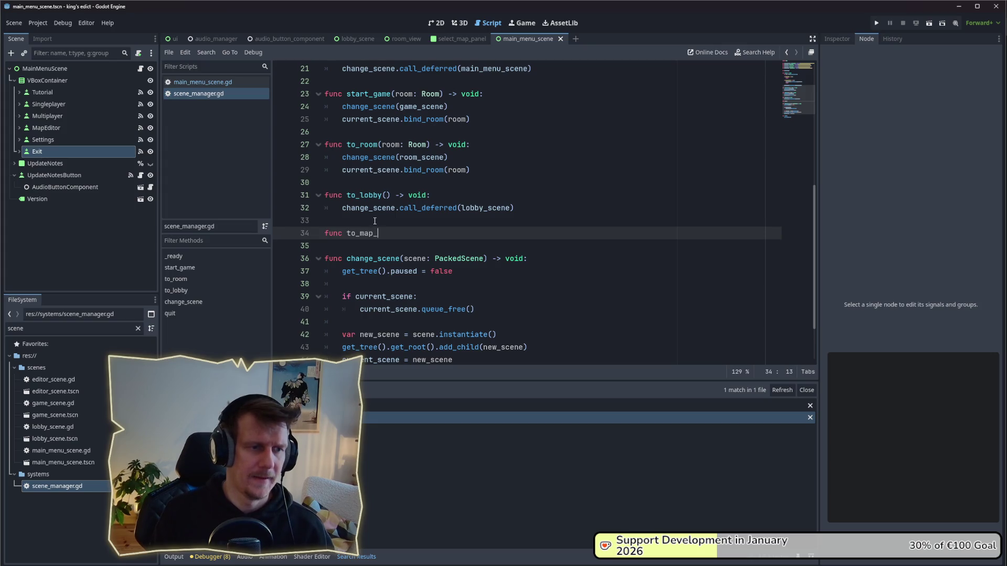
type("edotor()")
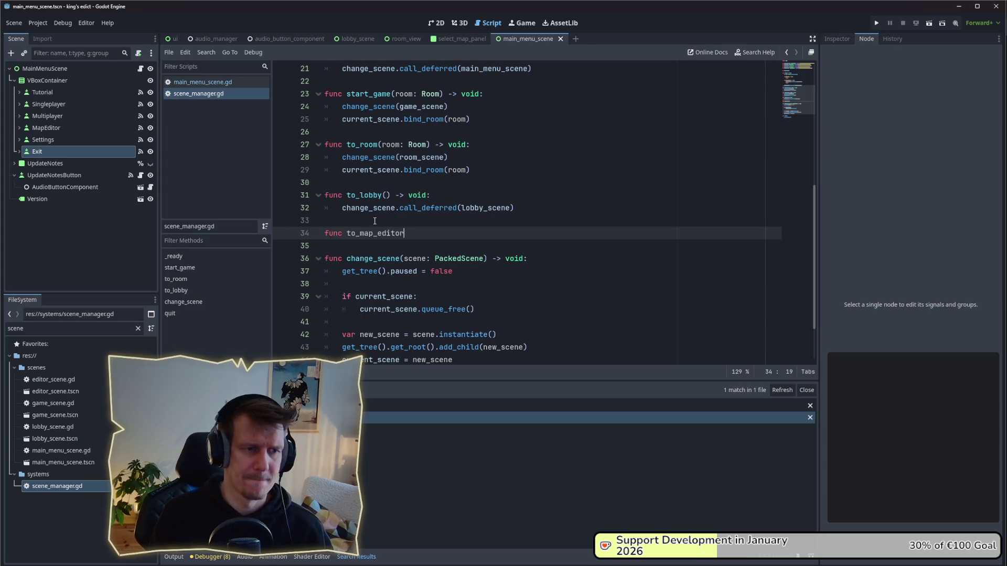
type("oid:")
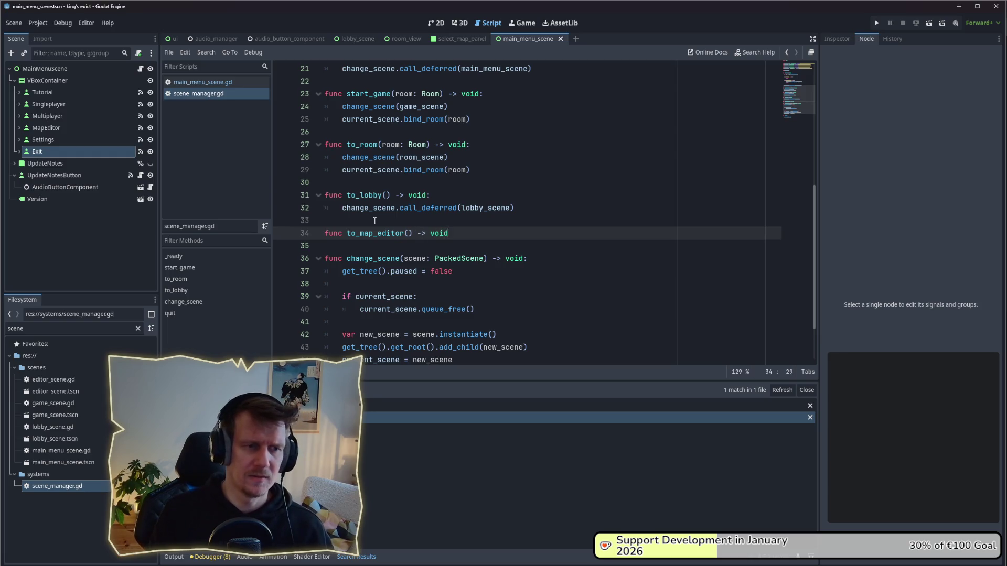
key("Return")
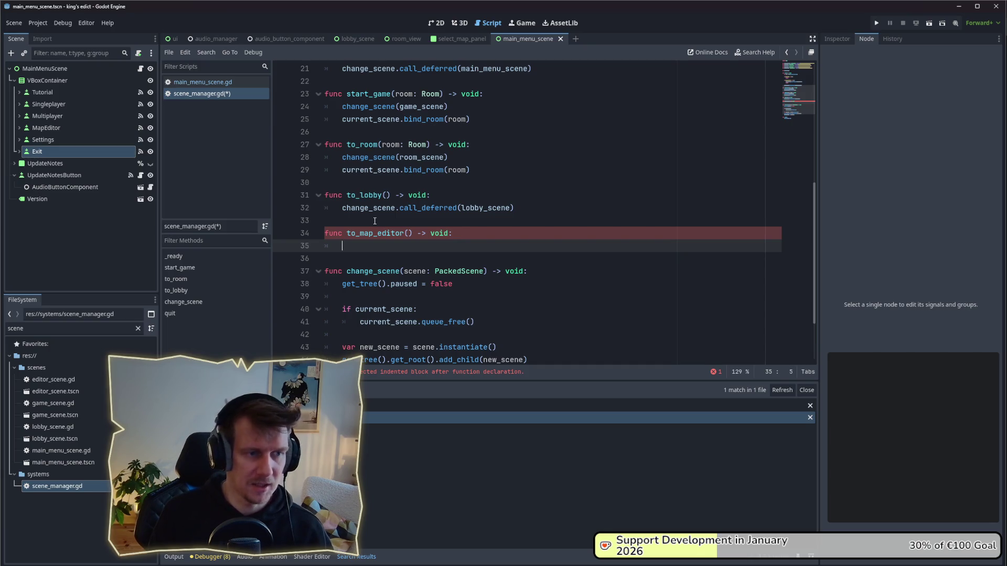
type("change")
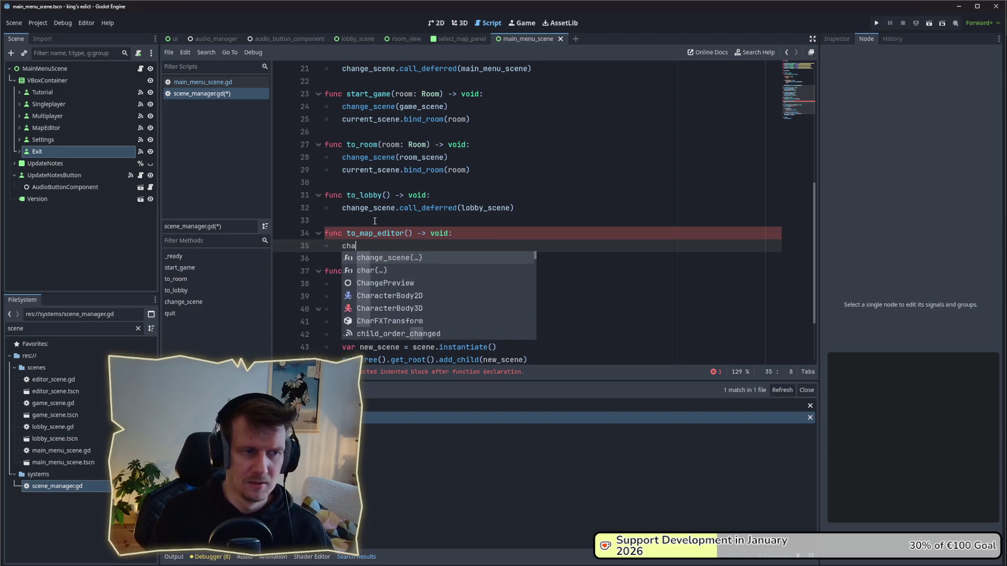
type("_scene.call_")
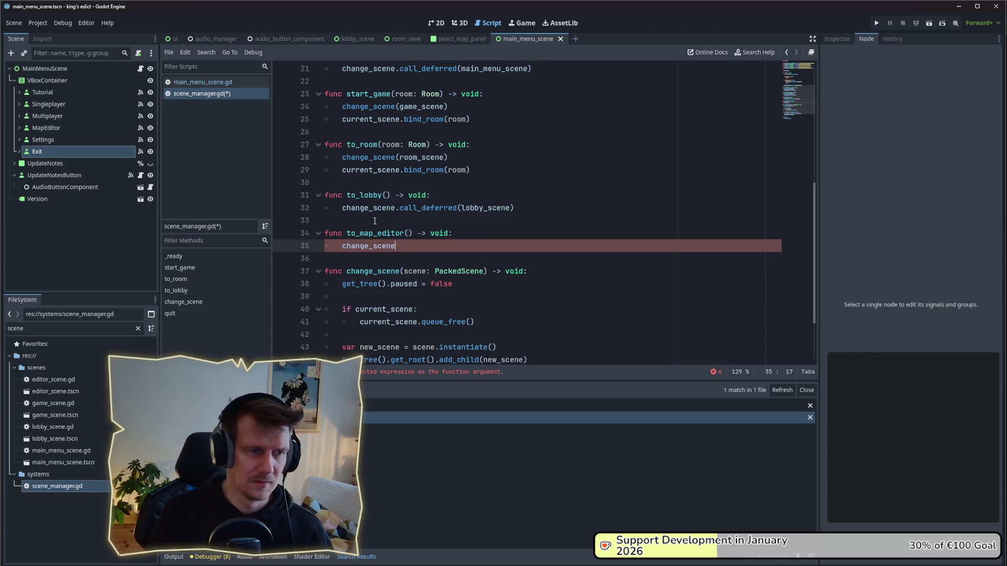
type("d")
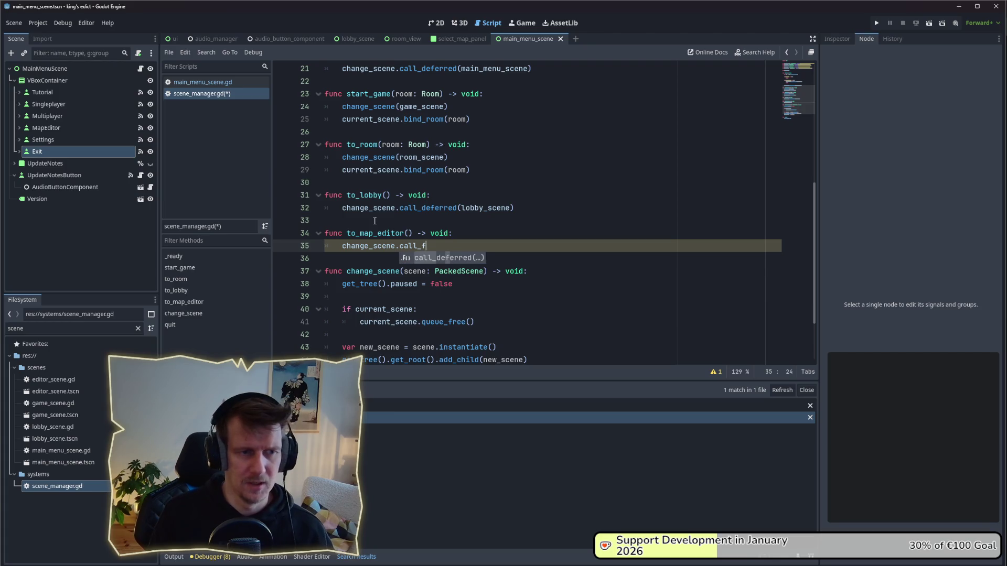
key("Return")
type("map")
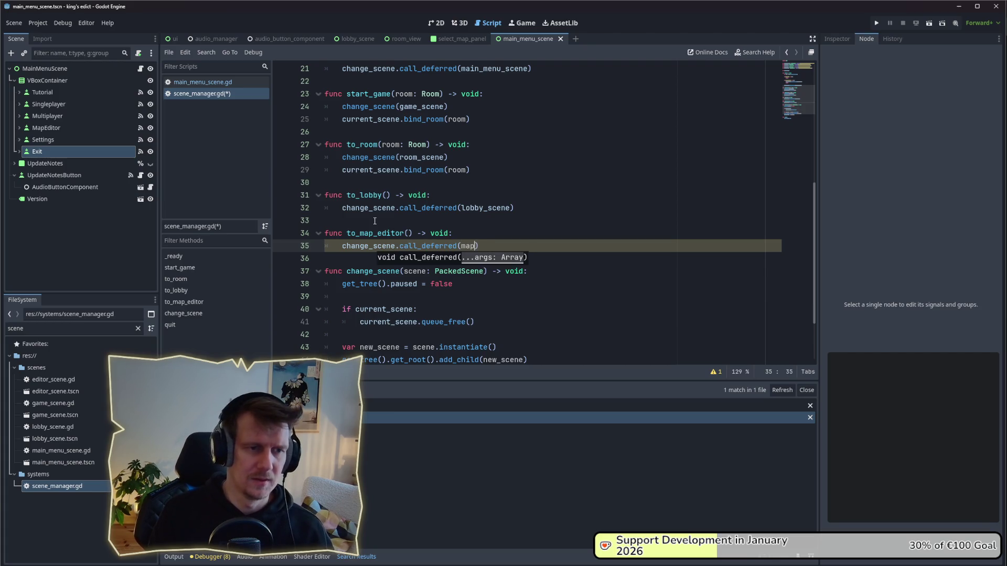
key("BackSpace")
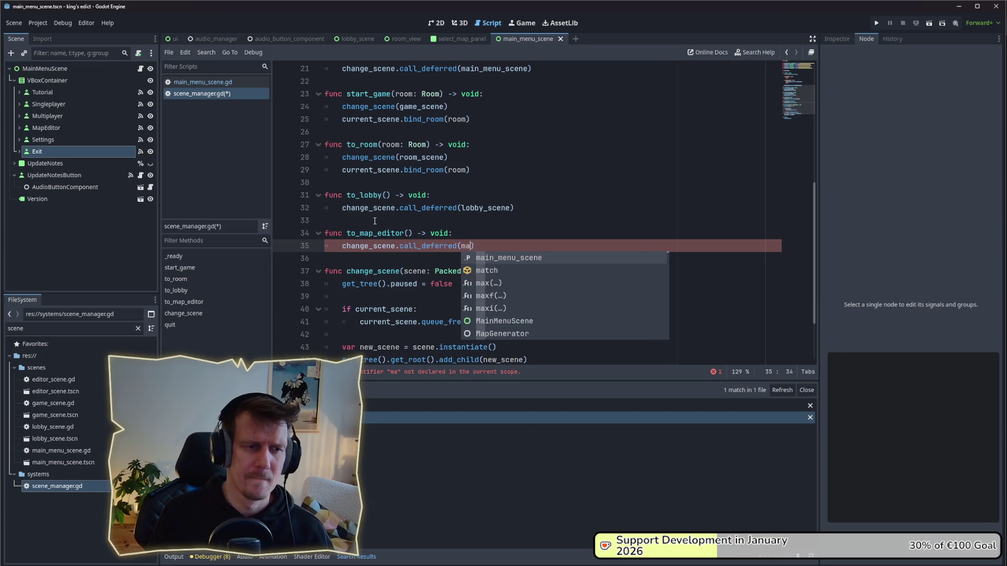
type("p")
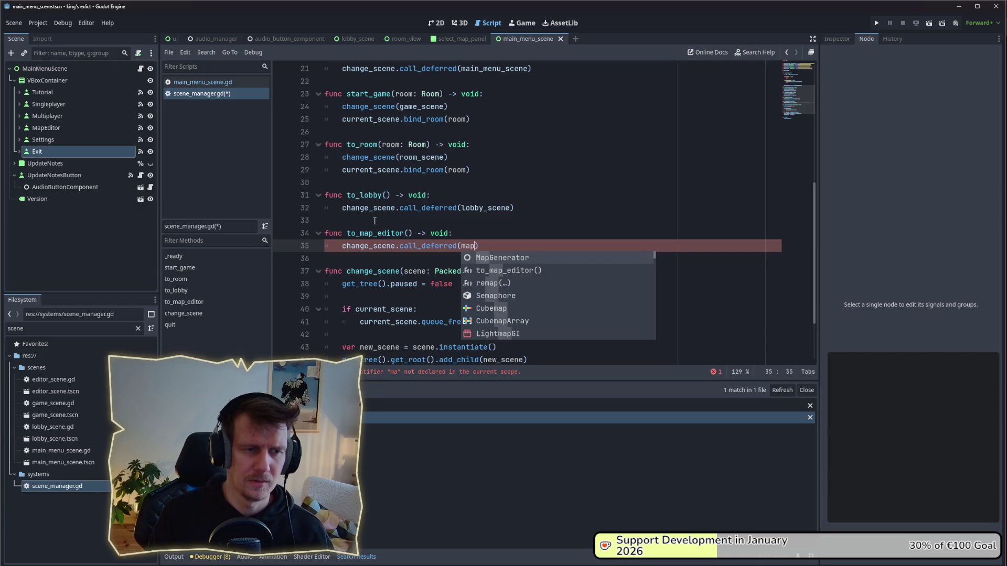
type("_editor")
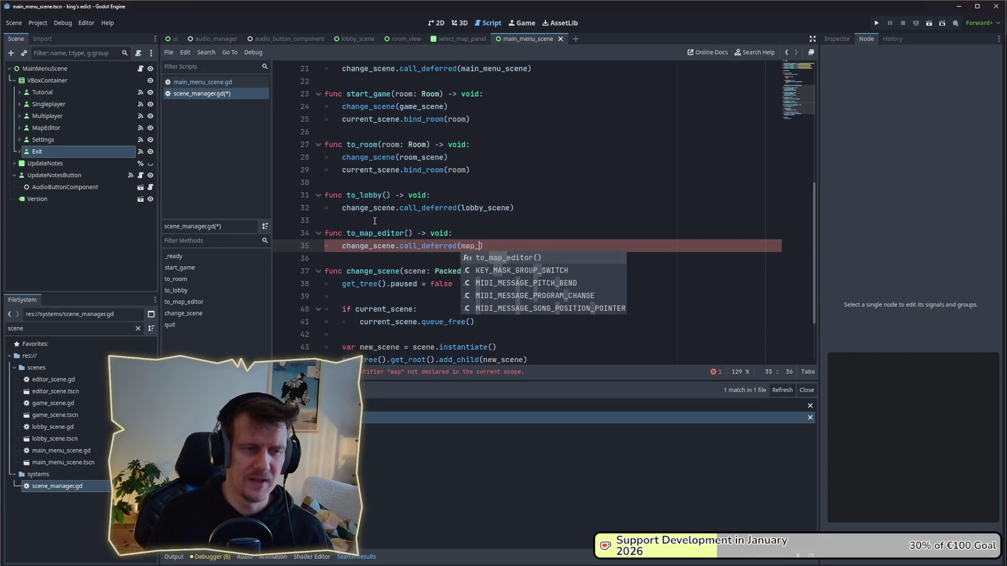
key("Escape")
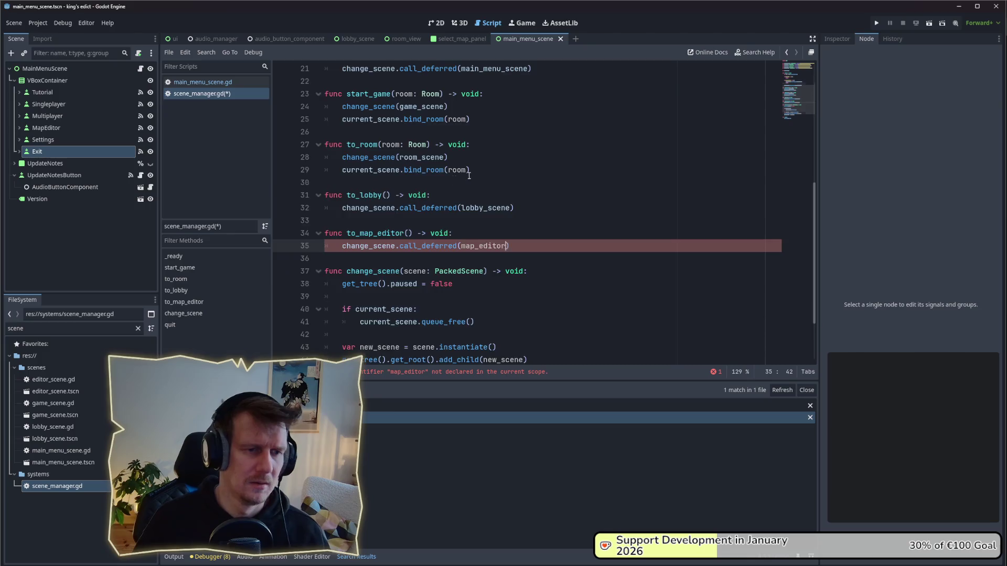
Pass editor_scene to the deferred call, save scene_manager.gd, and switch to main_menu_scene.gd
scroll(463, 176, "up", 7)
double_click(368, 145)
key("ctrl+c")
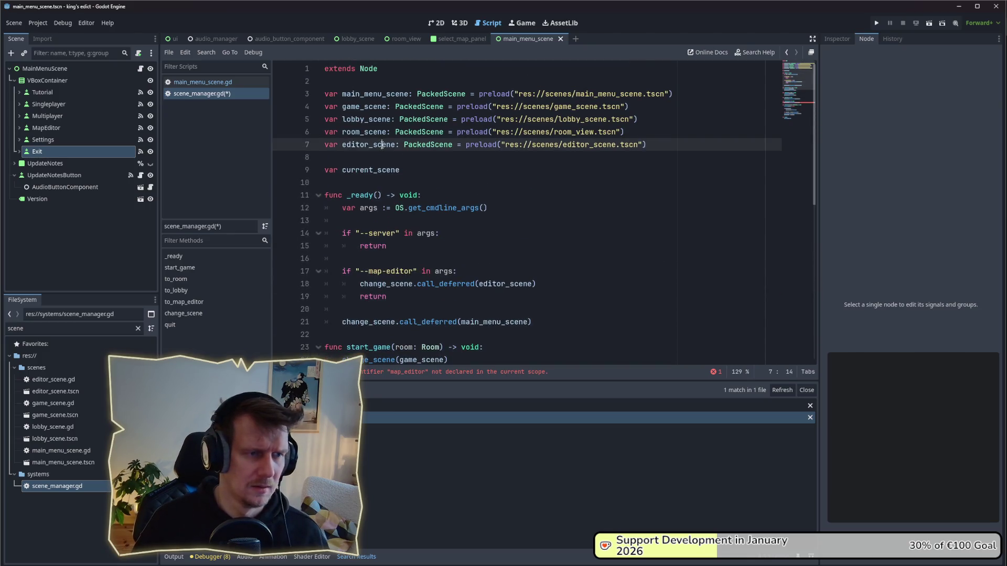
scroll(491, 220, "down", 5)
double_click(483, 195)
key("ctrl+v")
key("ctrl+s")
left_click(488, 181)
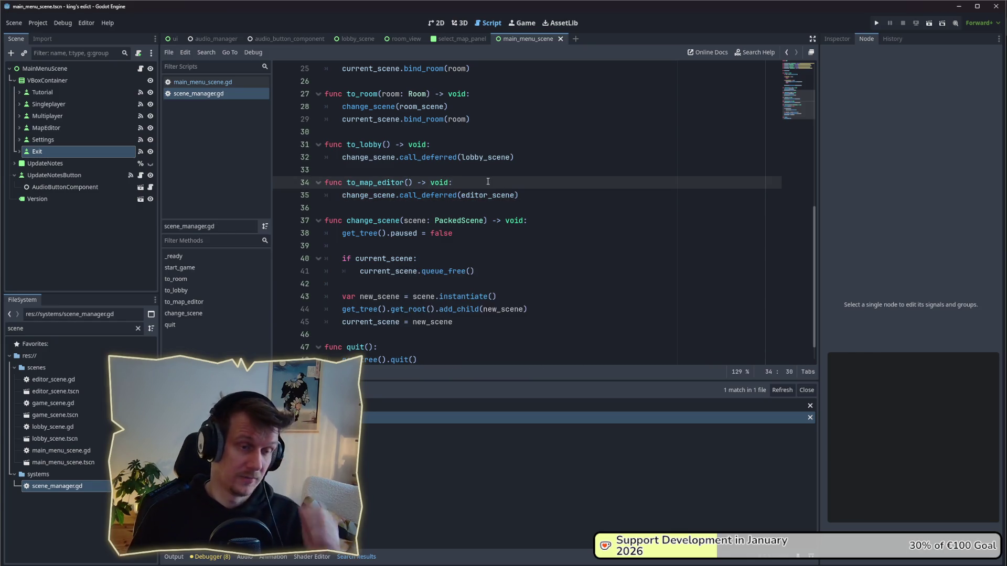
left_click(228, 83)
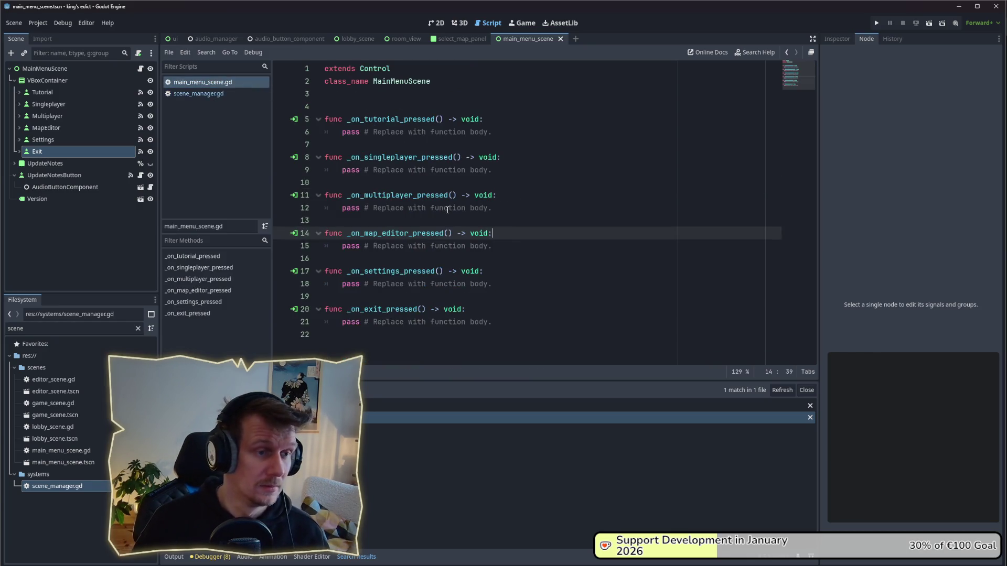
Replace pass in _on_map_editor_pressed with SceneManager.to_map_editor() via autocomplete
mouse_move(513, 246)
left_mouse_down()
mouse_move(348, 232)
mouse_move(342, 246)
left_mouse_up()
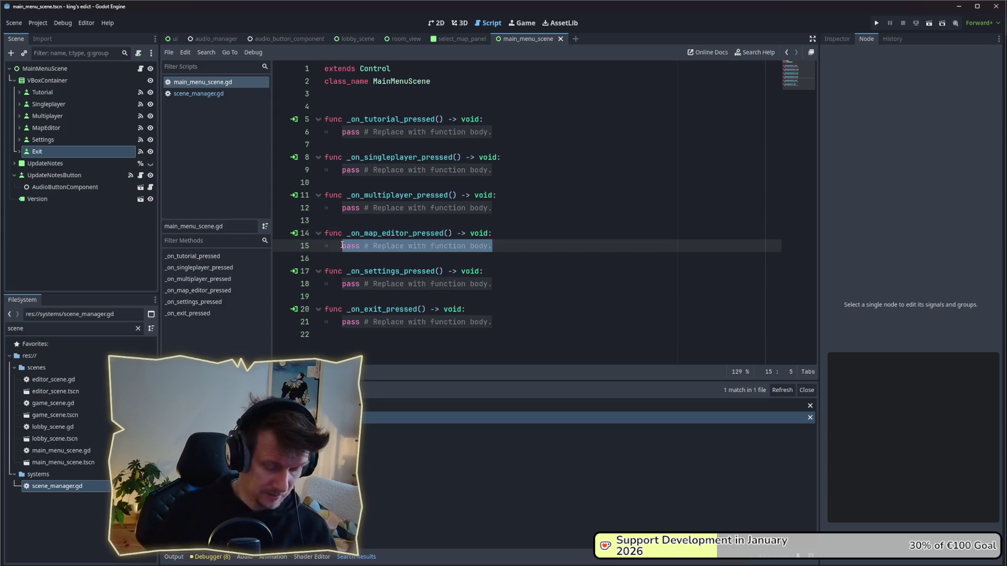
type("scene")
key("Return")
type(".to")
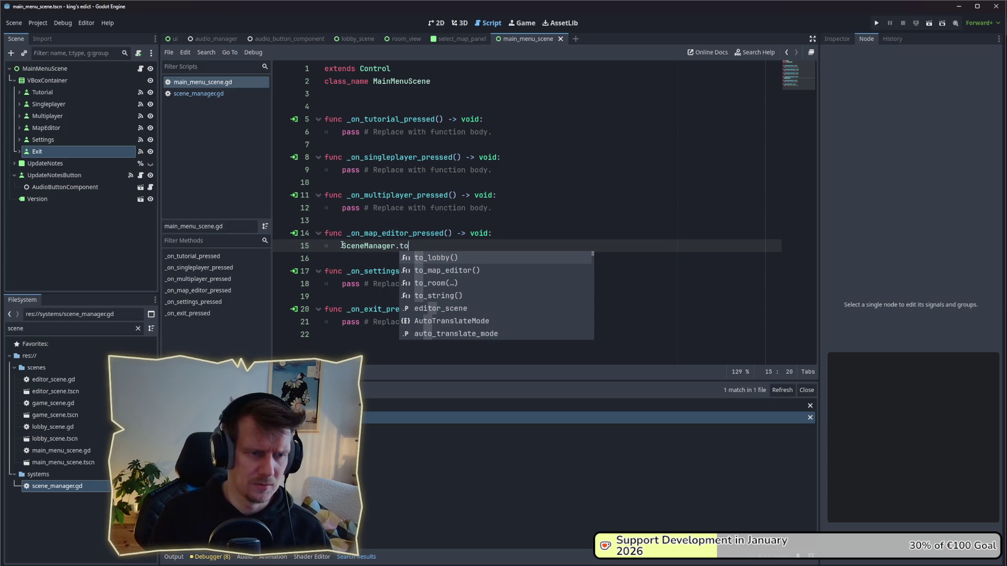
key("Down")
key("Return")
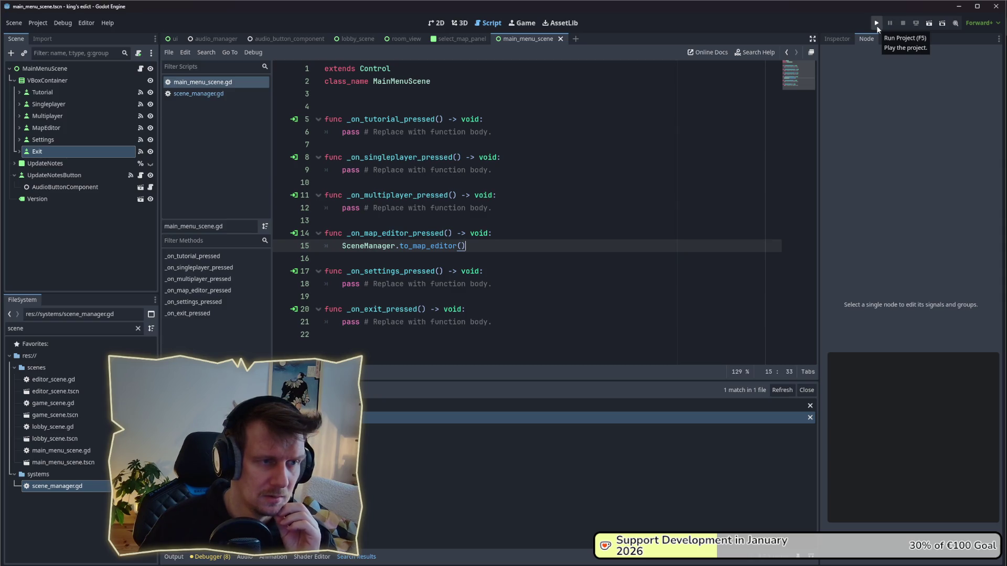
Run the project and open the map editor from the game's main menu
left_click(206, 95)
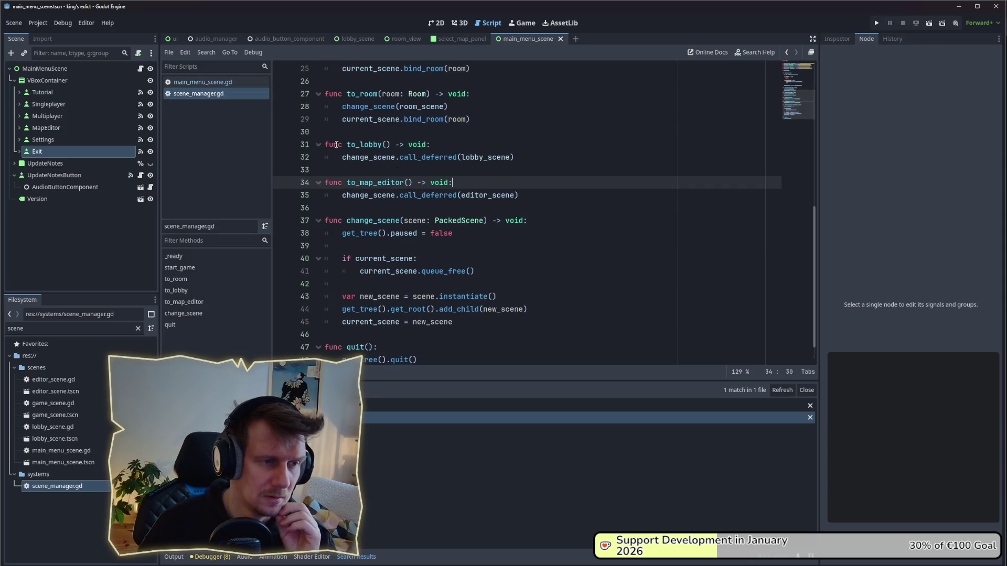
left_click(877, 23)
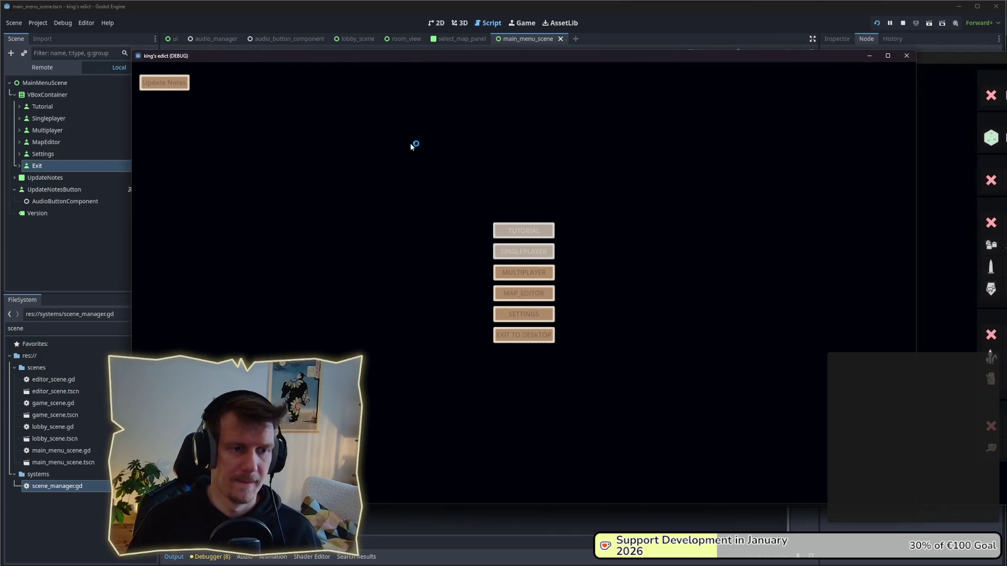
left_click(517, 292)
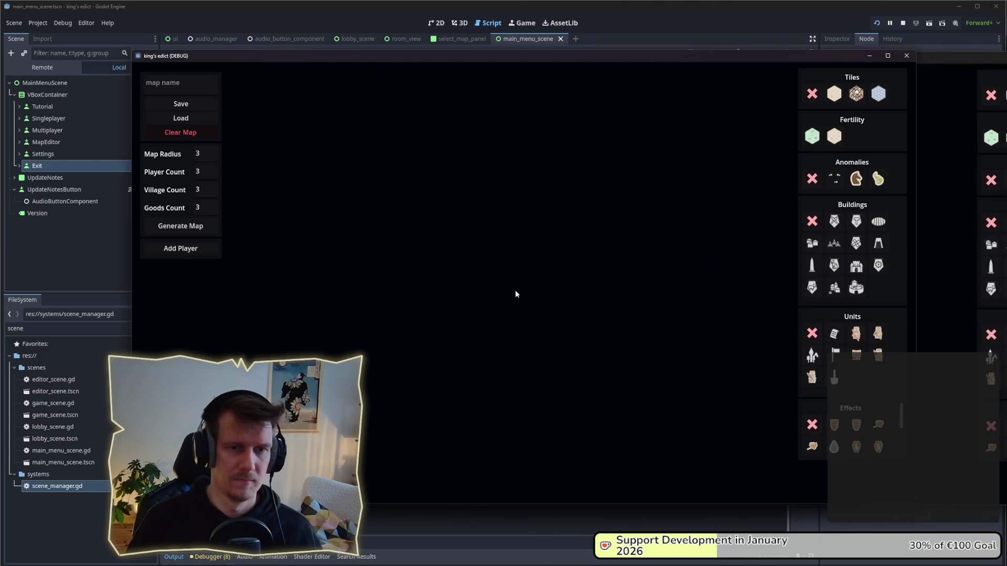
Paint a few sand hex tiles on the map, then close the game window
left_click(834, 94)
mouse_move(501, 212)
left_mouse_down()
mouse_move(477, 244)
mouse_move(577, 211)
mouse_move(506, 273)
mouse_move(316, 218)
left_mouse_up()
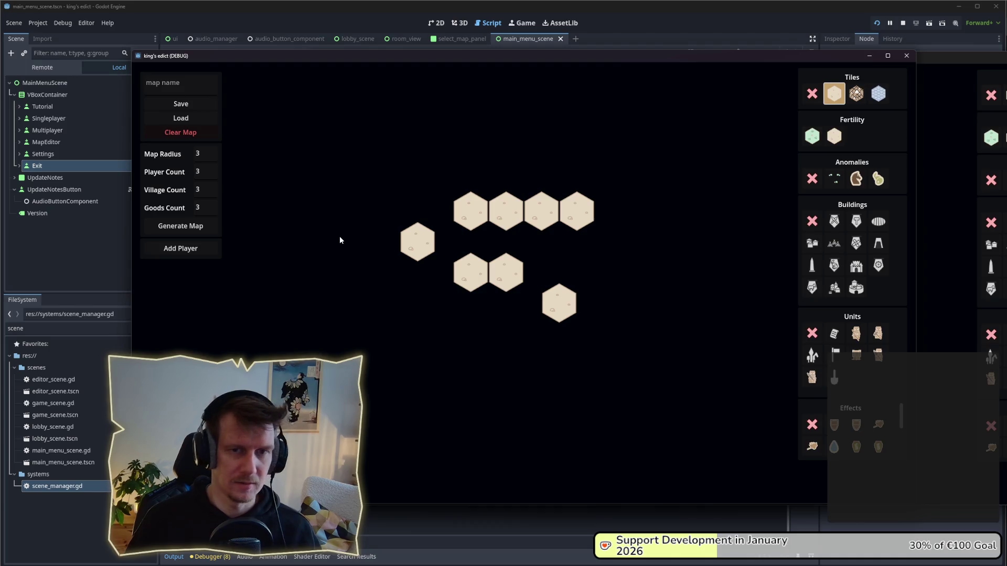
mouse_move(483, 263)
left_mouse_down()
mouse_move(453, 241)
mouse_move(436, 273)
mouse_move(450, 308)
mouse_move(412, 294)
mouse_move(395, 218)
mouse_move(417, 230)
mouse_move(424, 191)
mouse_move(566, 184)
mouse_move(583, 269)
left_mouse_up()
left_click(906, 55)
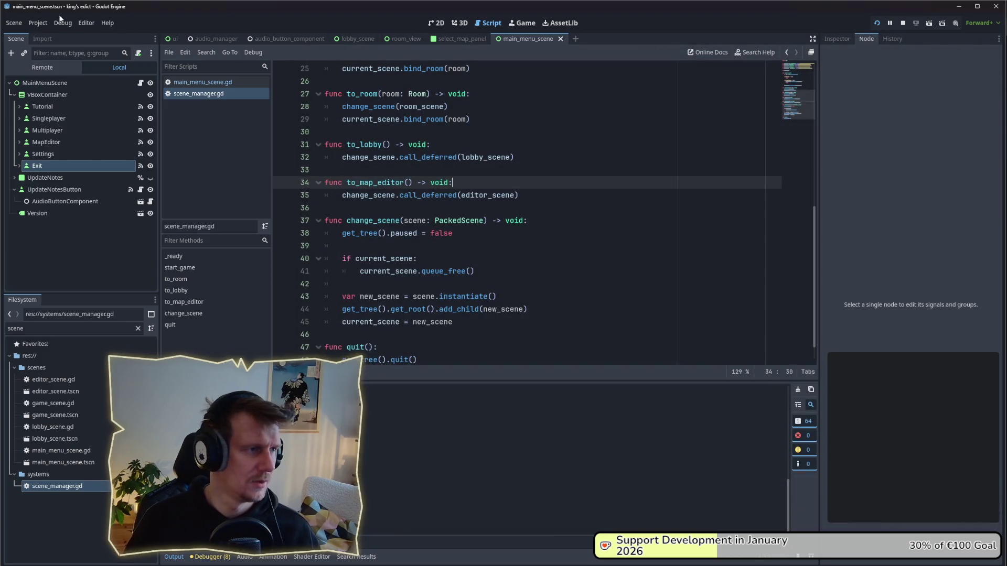
left_click(43, 20)
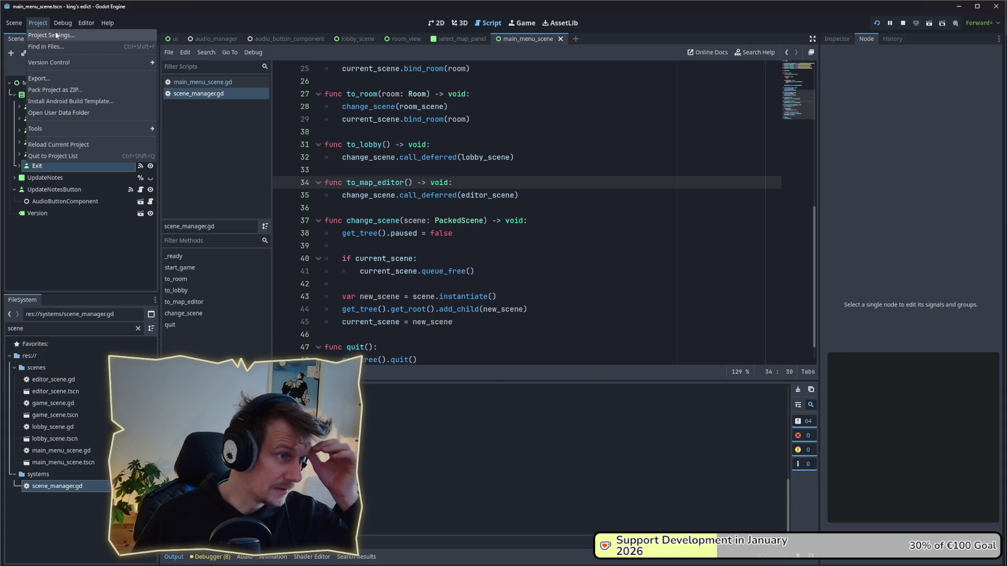
In Customize Run Instances, remove the --map-editor argument and set the instance count to 3
left_click(55, 33)
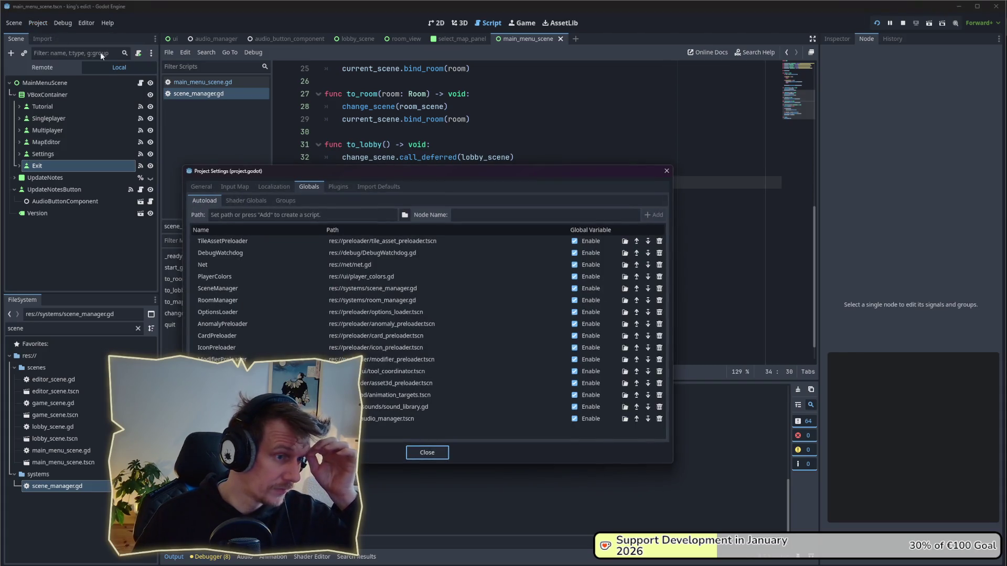
left_click(665, 172)
left_click(63, 24)
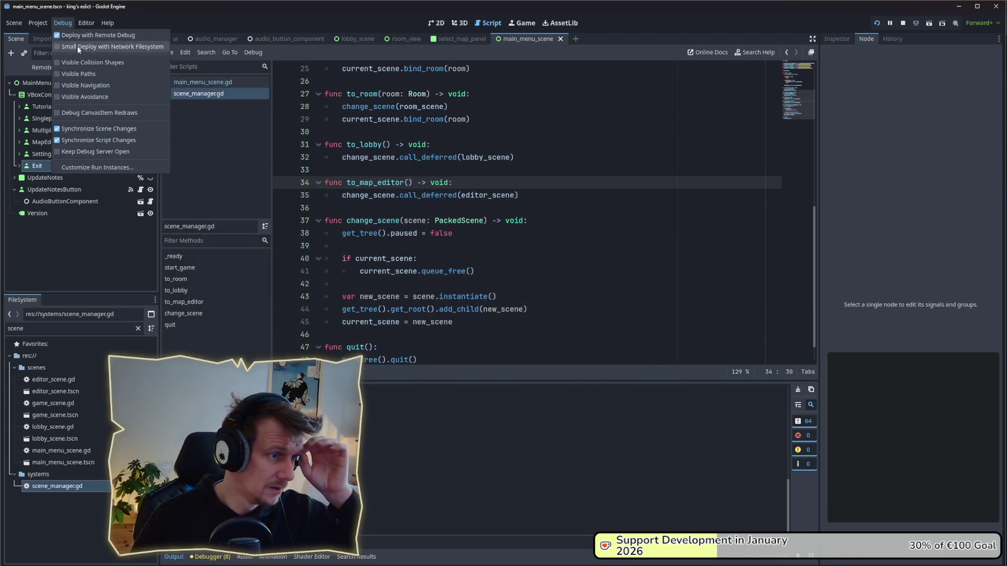
left_click(87, 165)
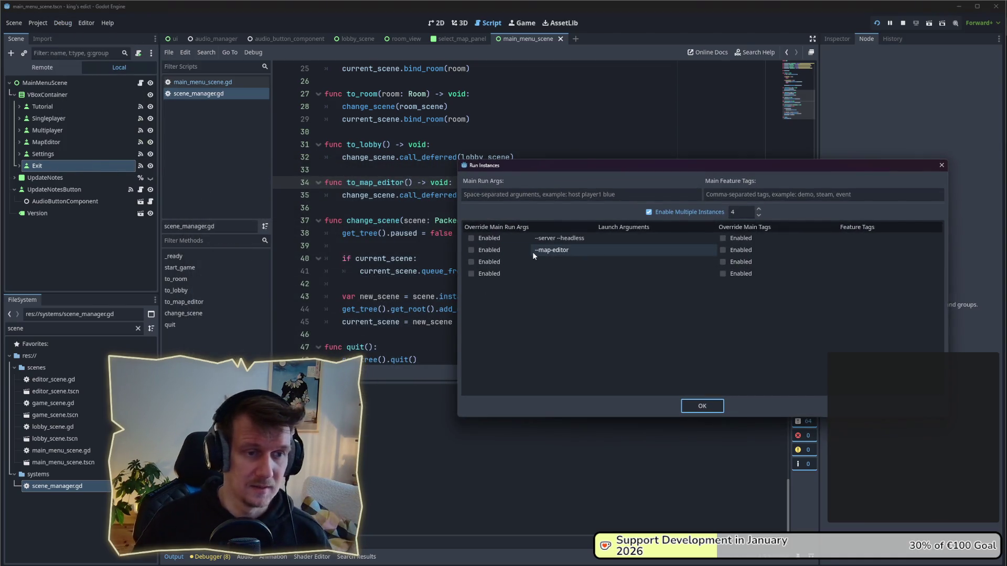
left_click_drag(540, 163, 439, 125)
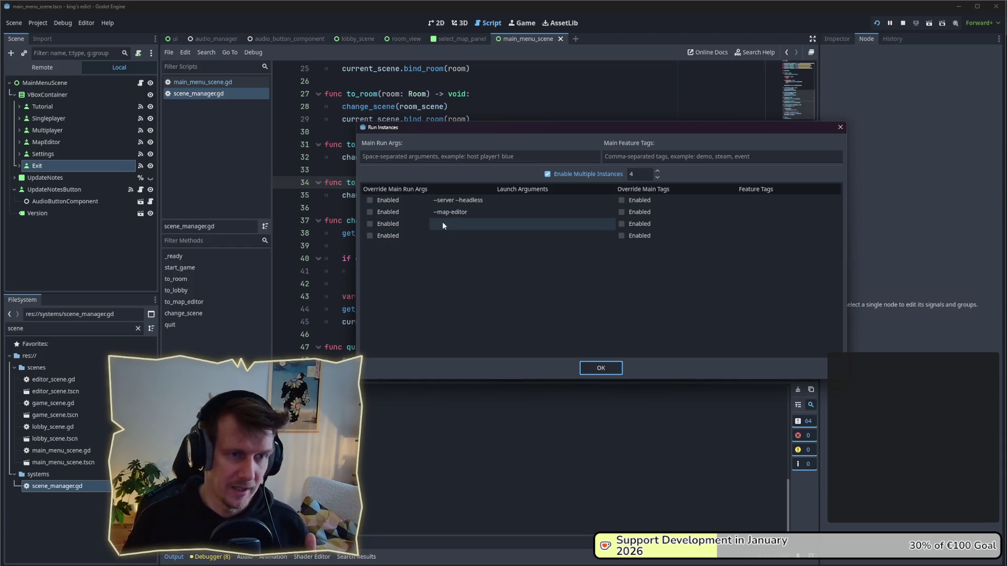
double_click(477, 213)
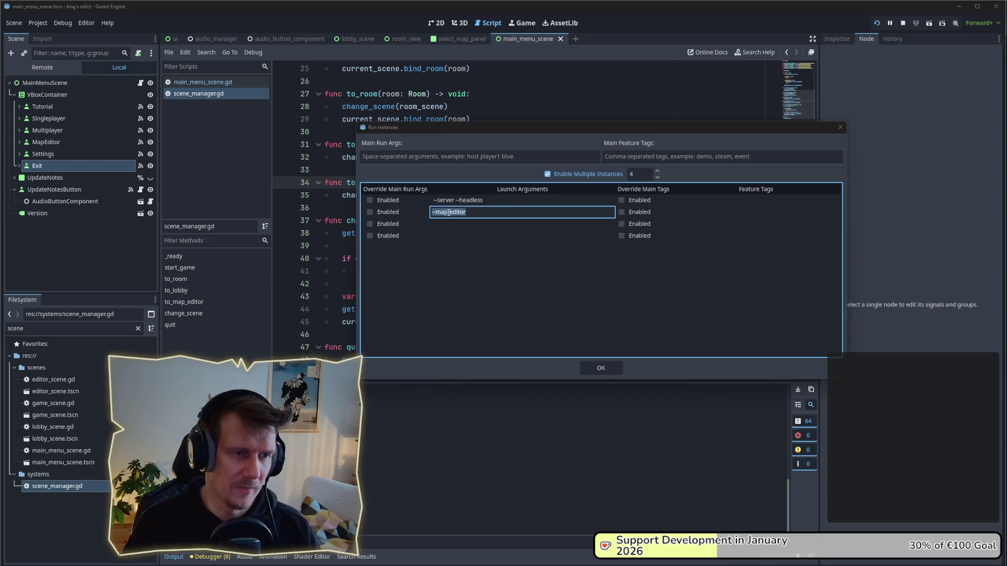
key("BackSpace")
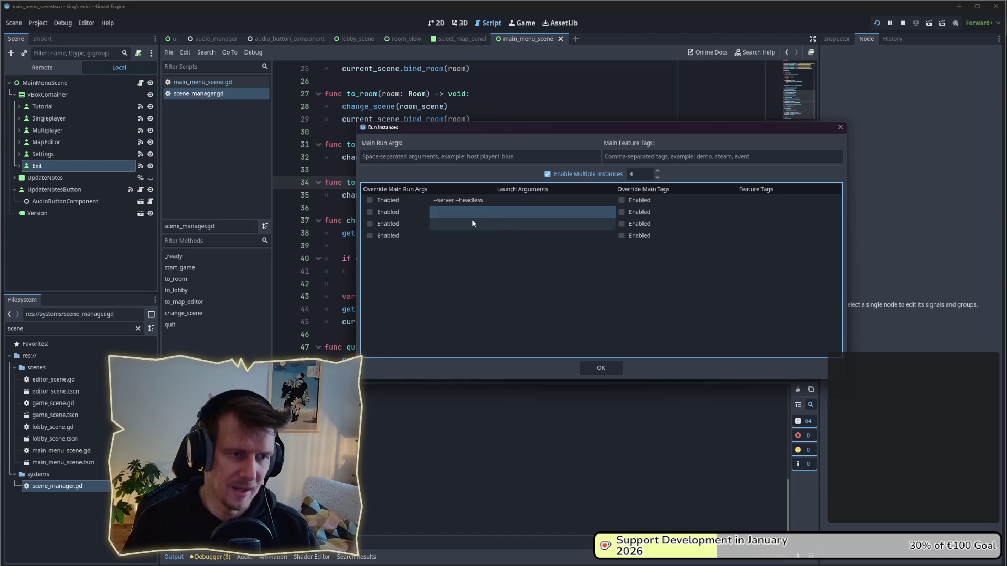
double_click(645, 179)
type("3")
left_click(490, 242)
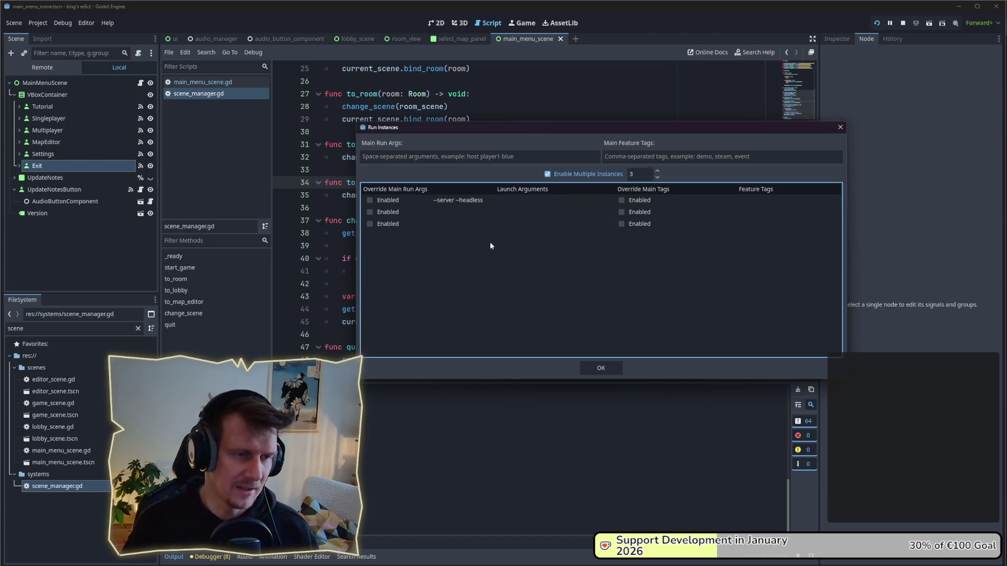
left_click(600, 367)
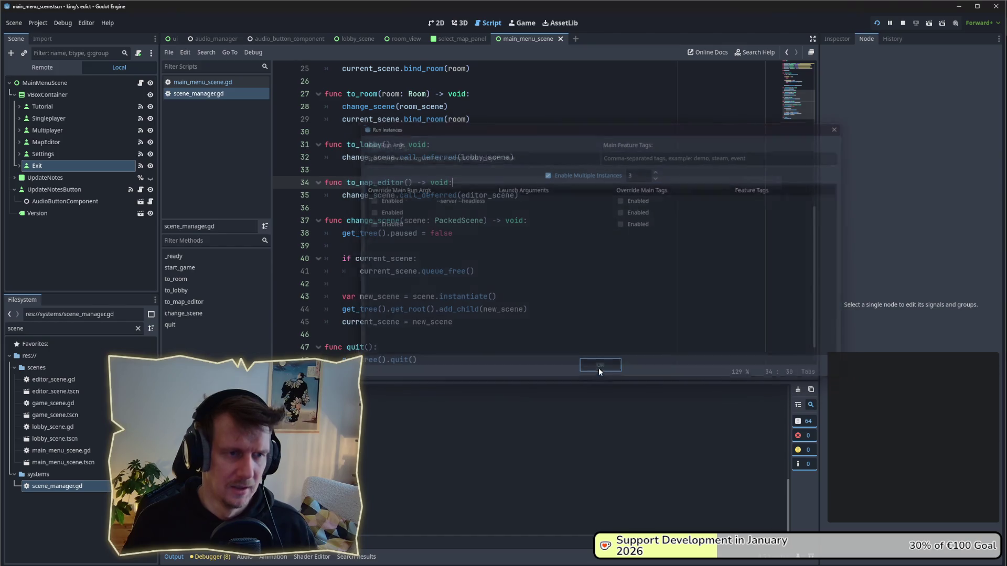
Rerun the project, open the map editor from the main menu, then close both game windows
left_click(876, 25)
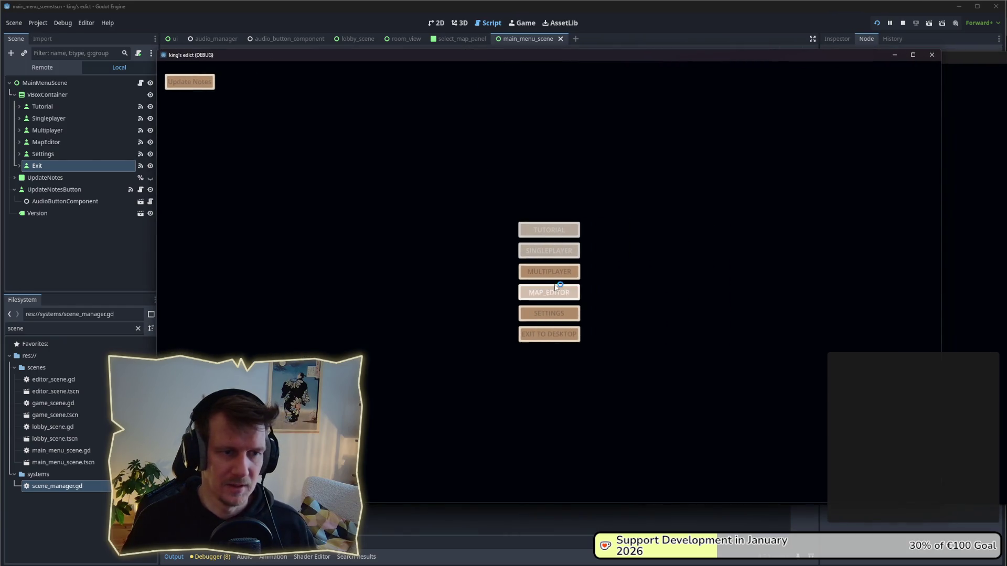
left_click(553, 293)
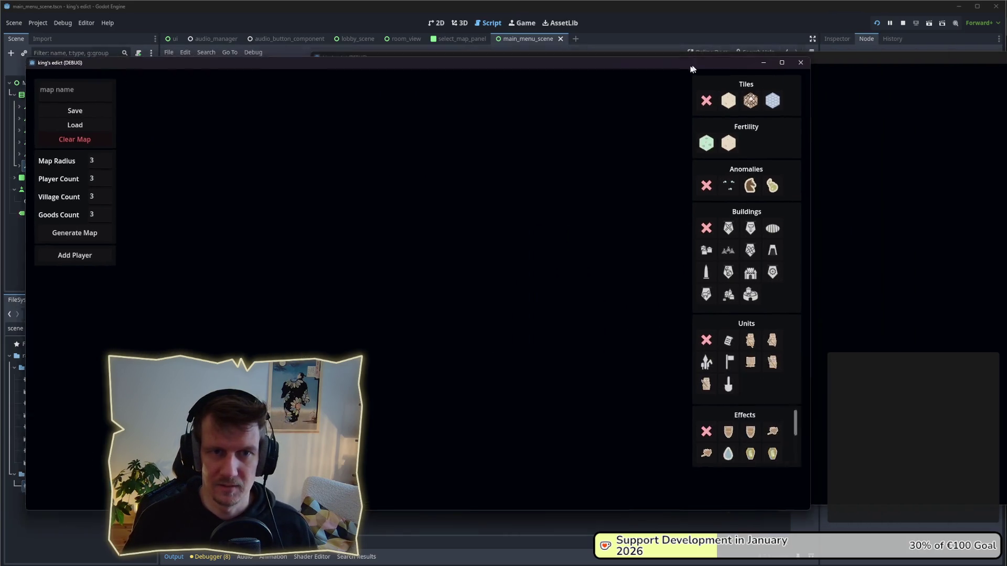
left_click_drag(854, 254, 722, 85)
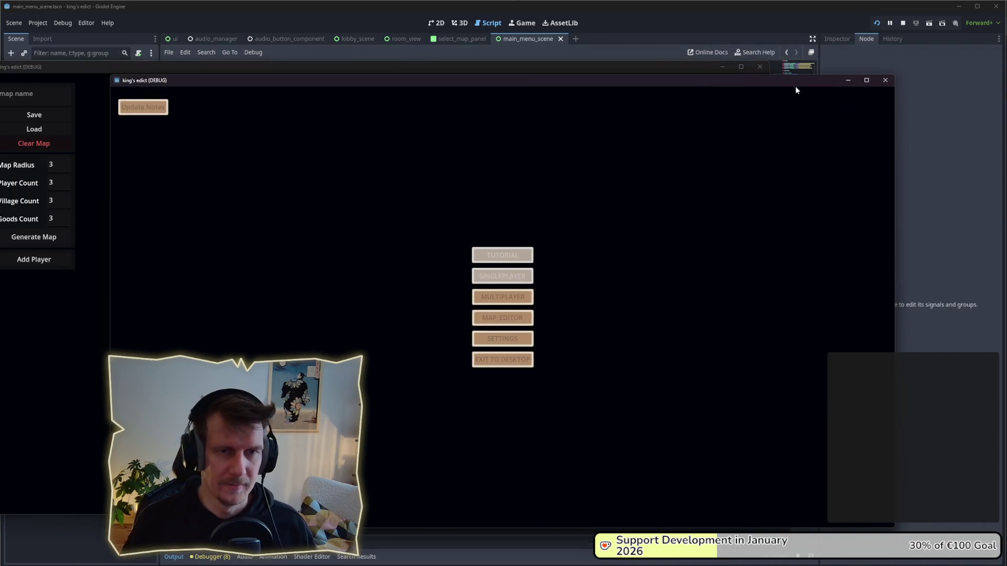
left_click(888, 81)
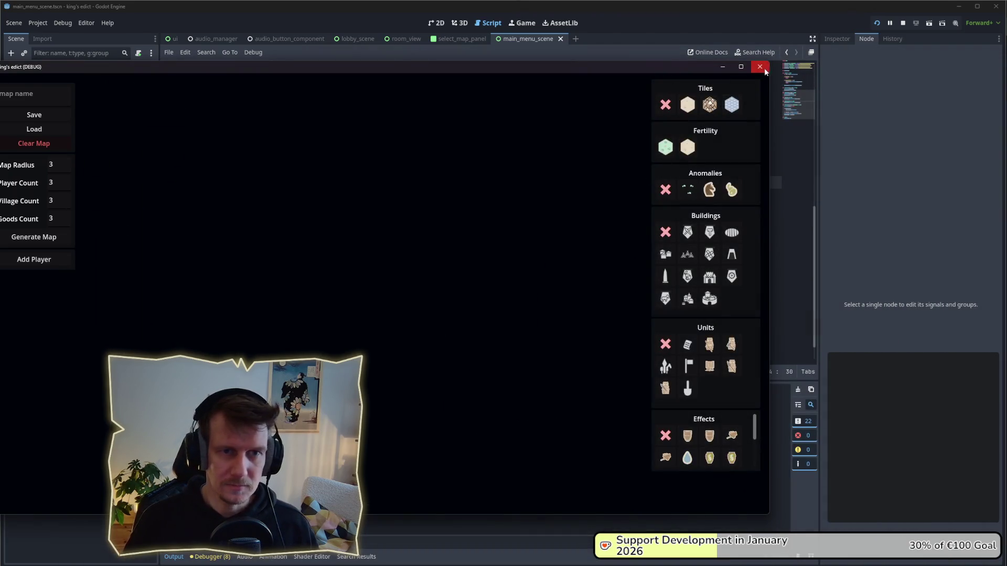
left_click(760, 67)
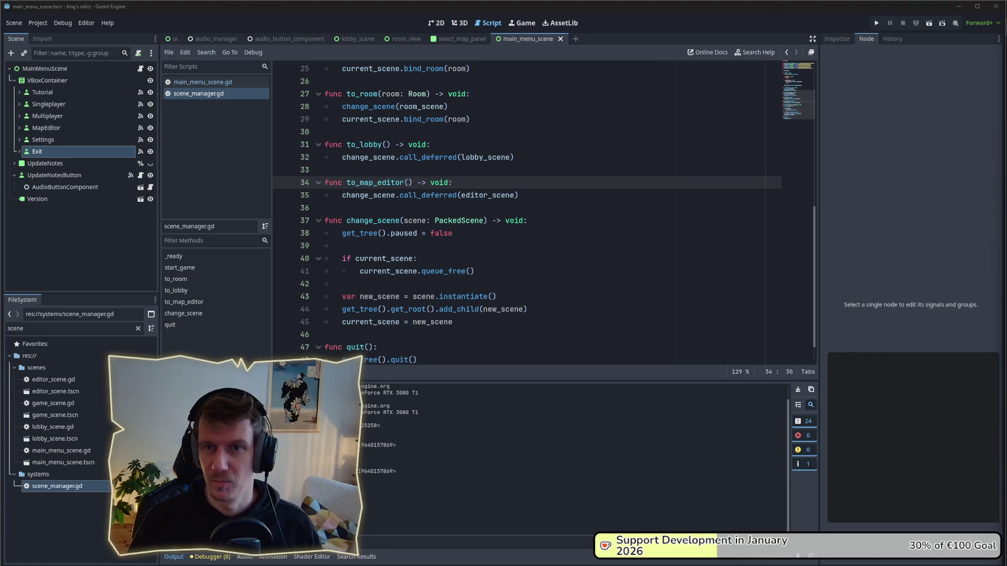
Show the MapEditor button's pressed connection and review to_lobby in scene_manager.gd
left_click(428, 167)
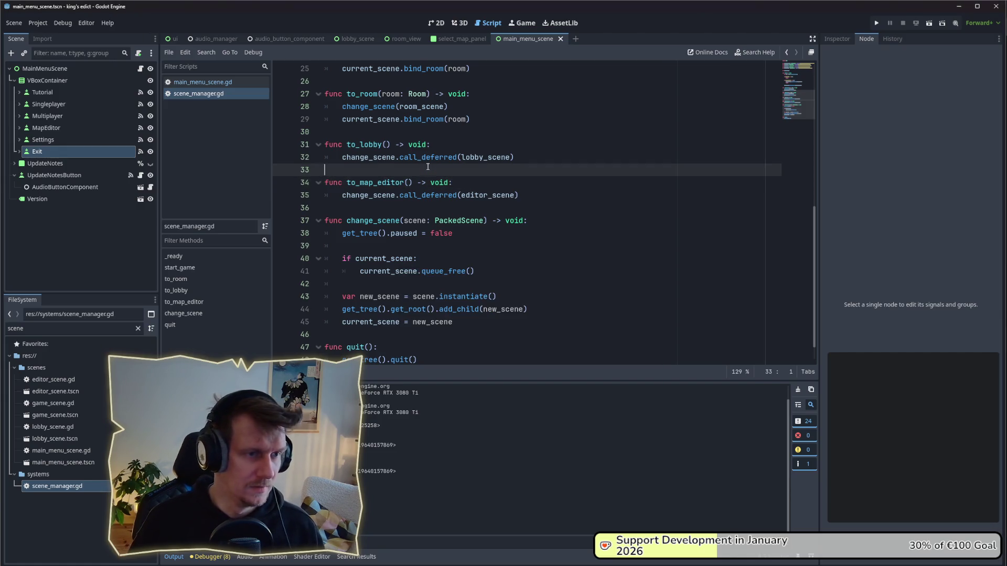
scroll(422, 203, "down", 1)
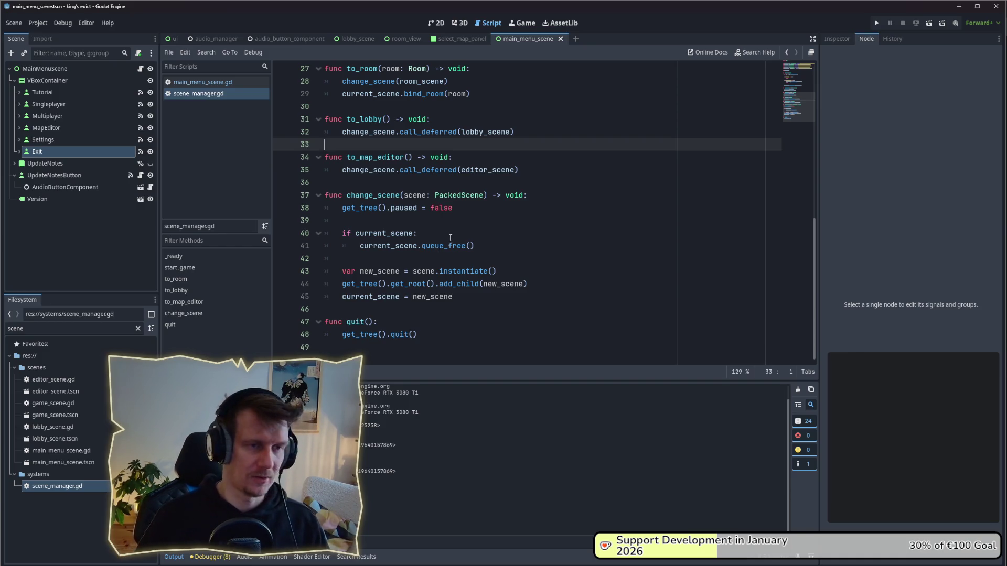
left_click(46, 128)
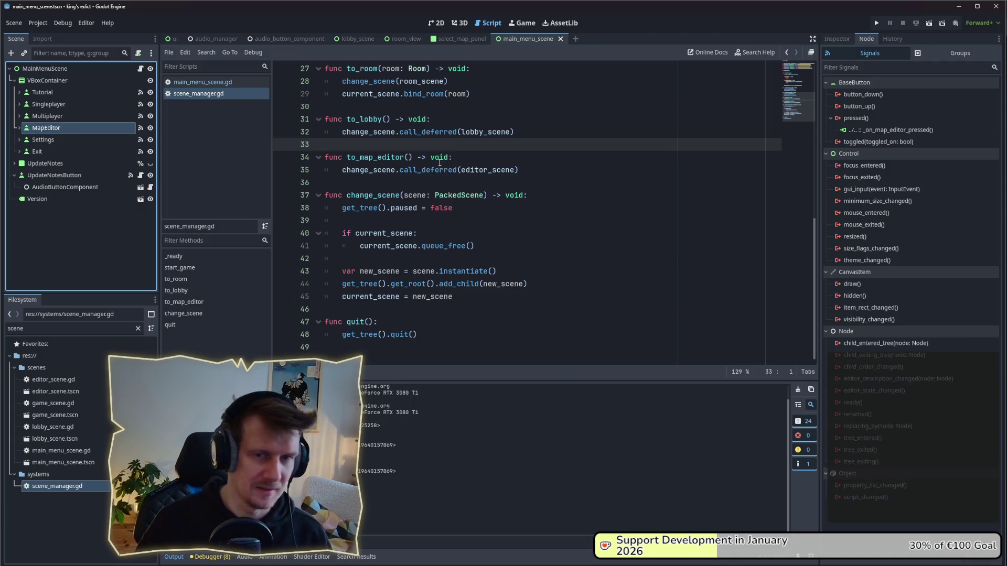
left_click(451, 179)
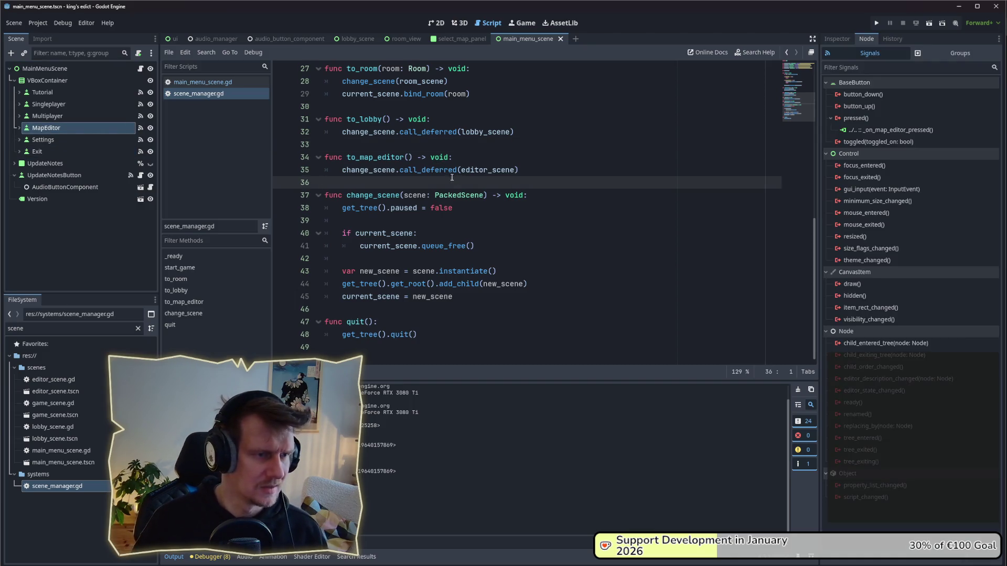
scroll(473, 166, "up", 1)
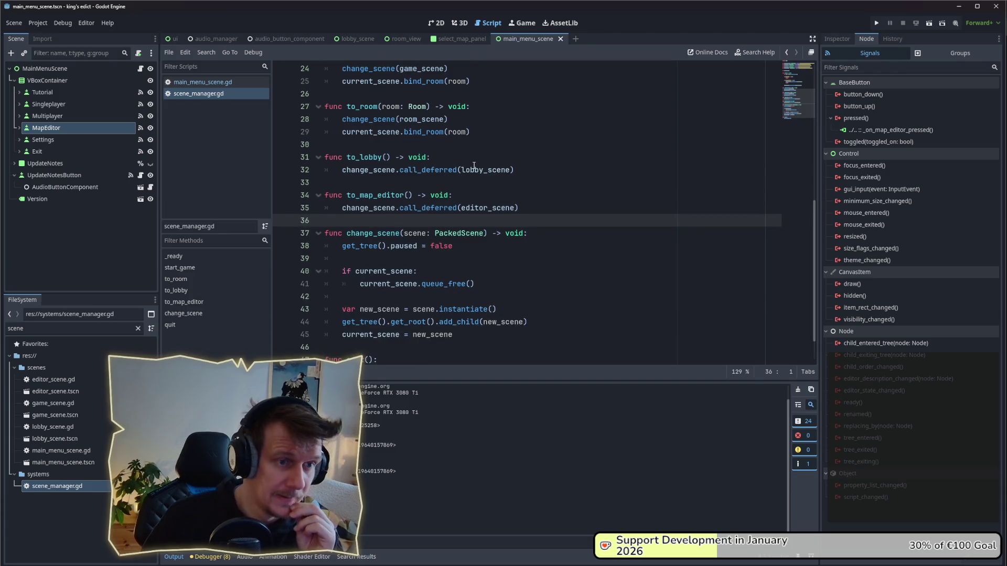
mouse_move(473, 167)
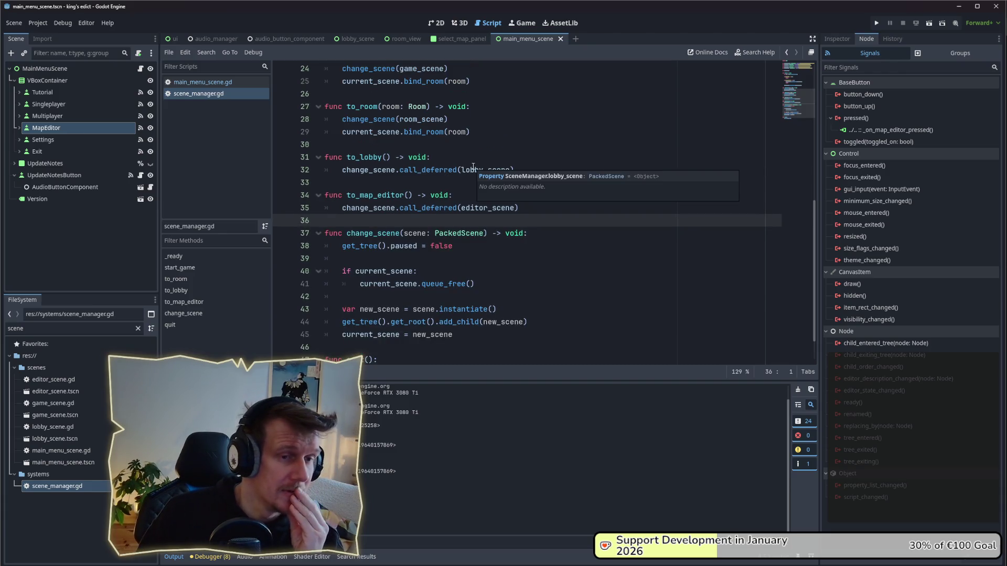
left_click(367, 161)
left_click(441, 155)
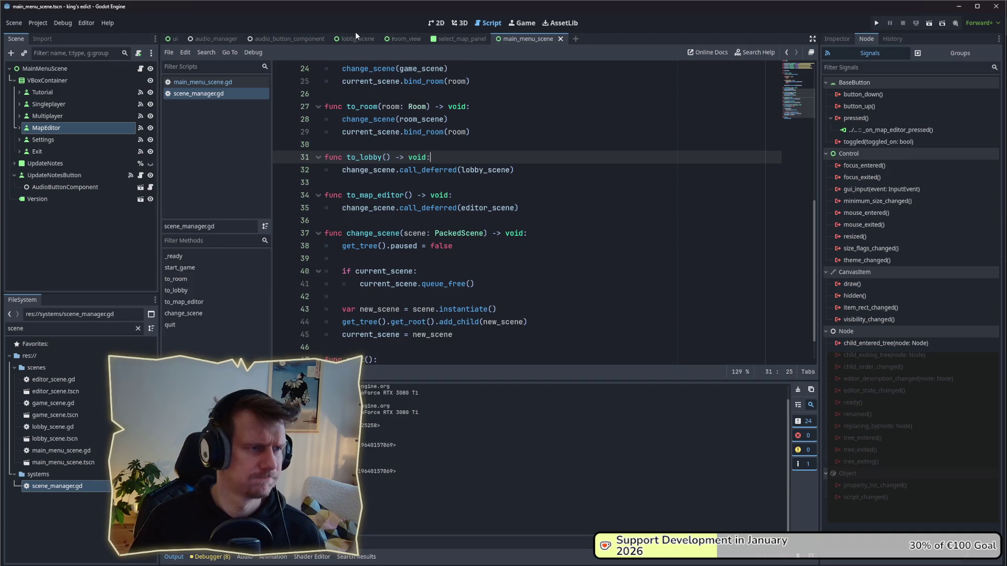
left_click(535, 42)
scroll(447, 96, "up", 4)
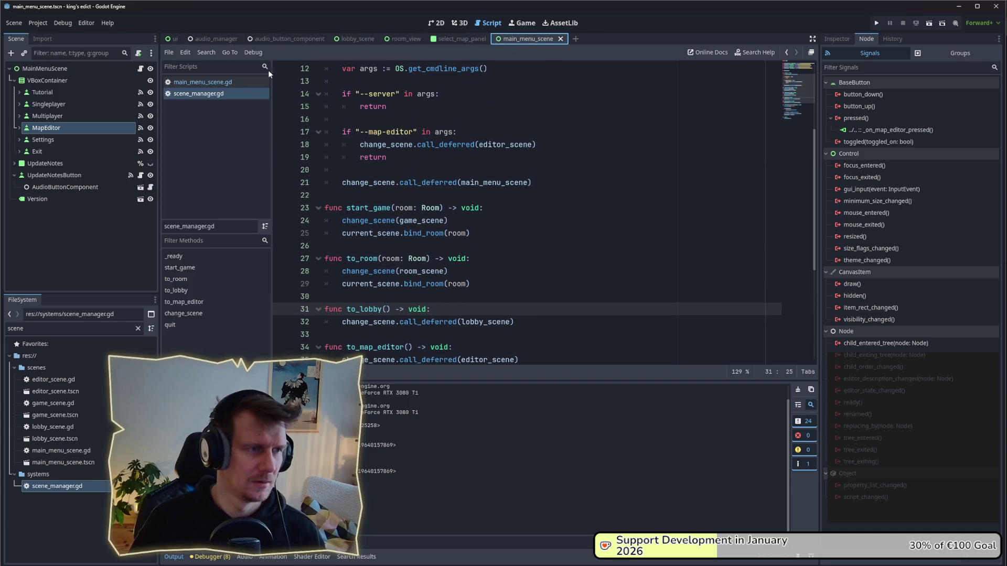
left_click(191, 82)
left_click_drag(493, 208, 343, 208)
key("BackSpace")
type("SceneManager.")
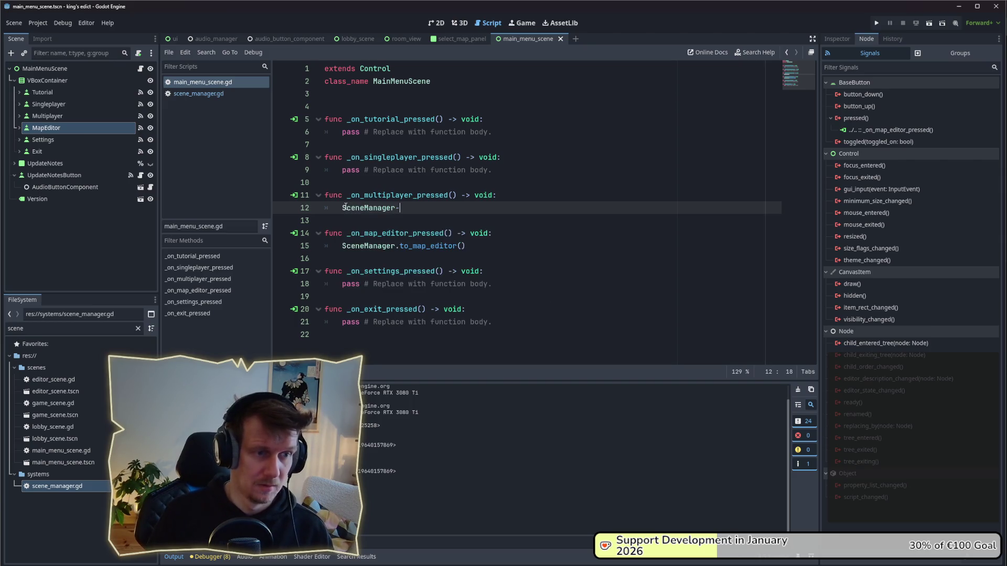
type("to")
key("Return")
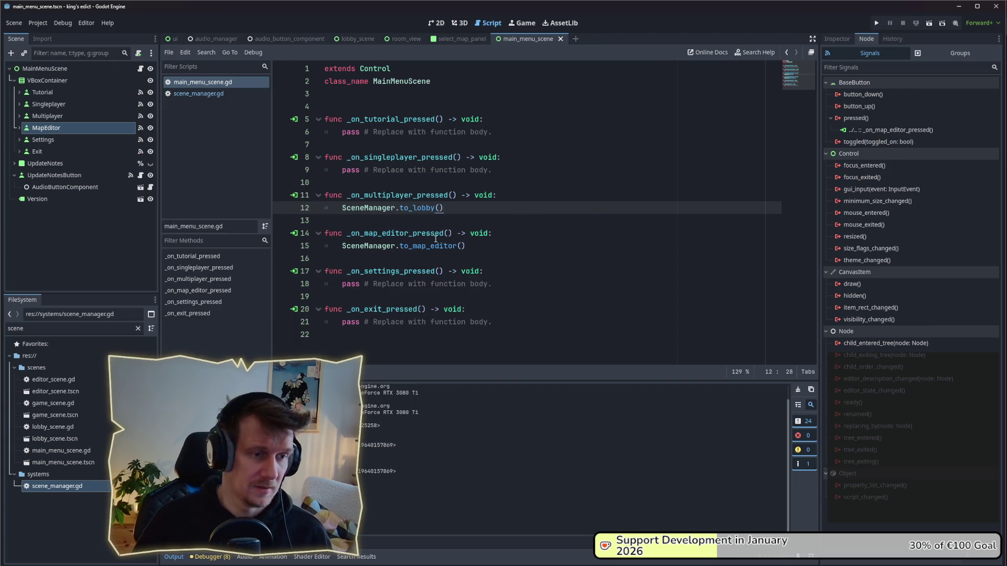
left_click(540, 271)
left_click(231, 95)
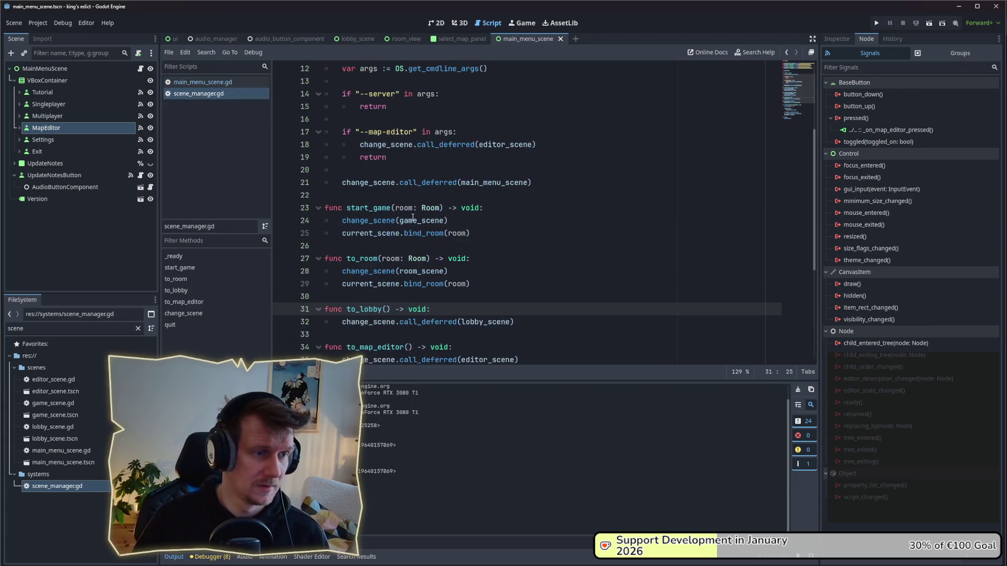
scroll(418, 220, "down", 5)
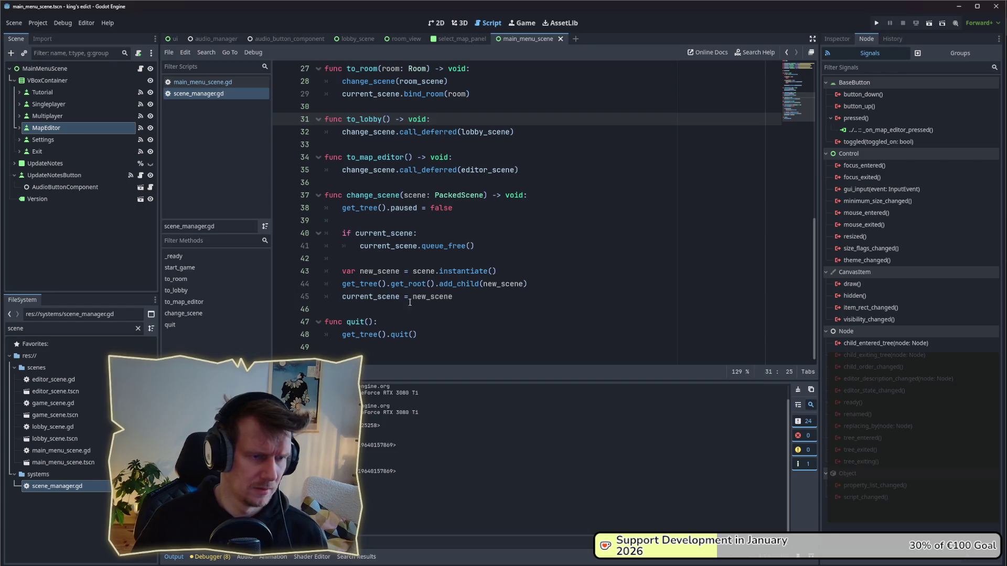
left_click(204, 82)
left_click_drag(493, 322, 343, 322)
type("nu")
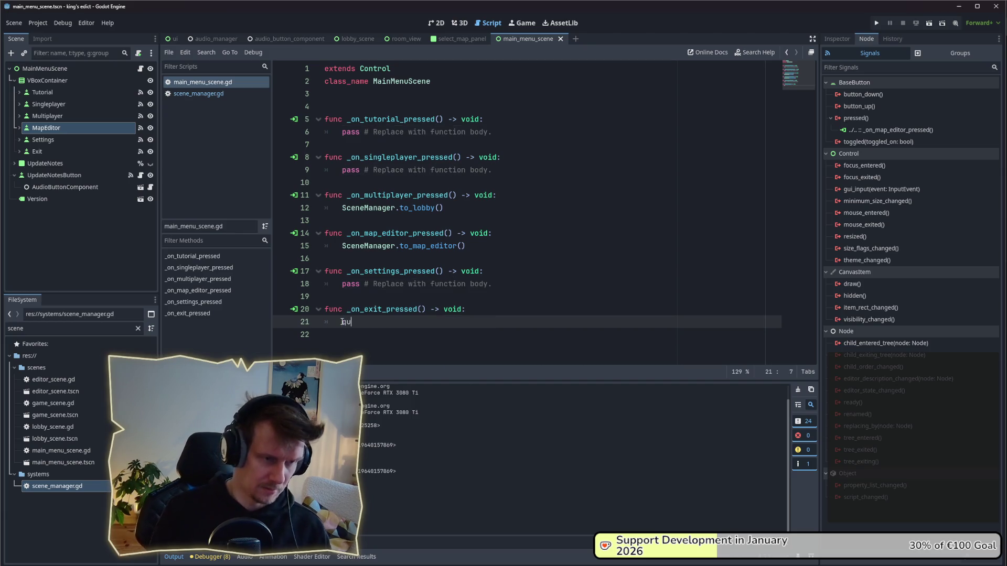
type("it()")
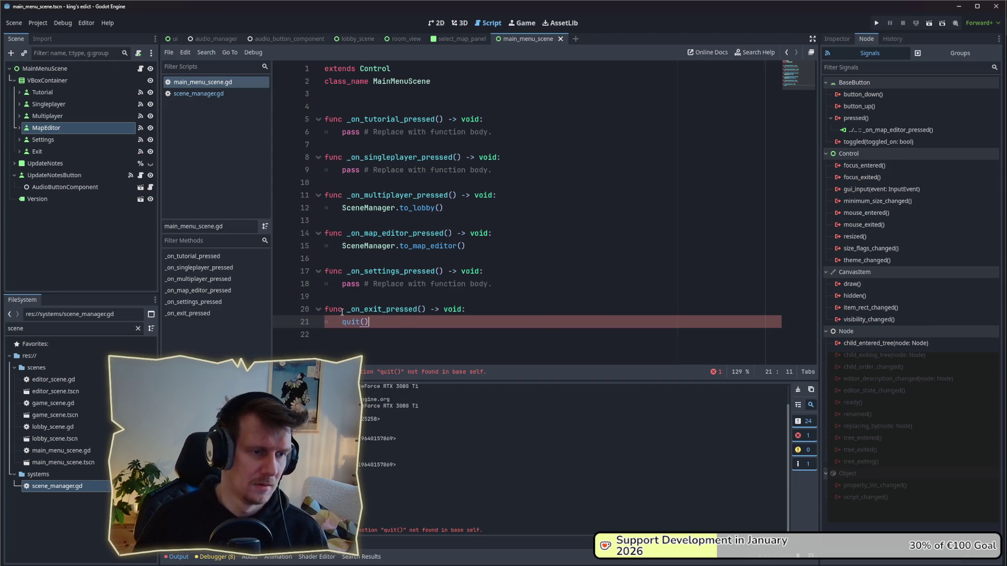
type("Scemn")
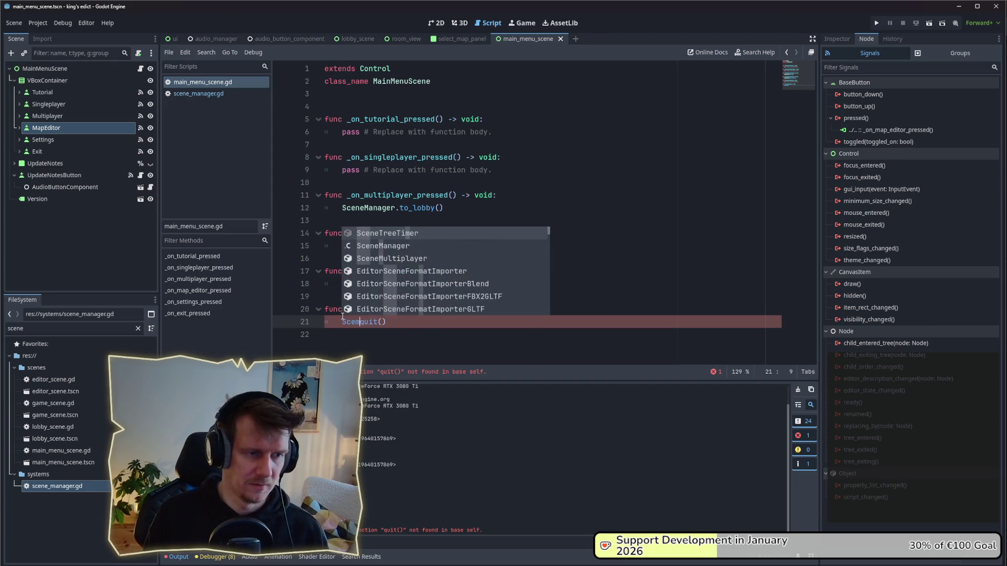
key("BackSpace")
key("BackSpace")
type("ne;ama")
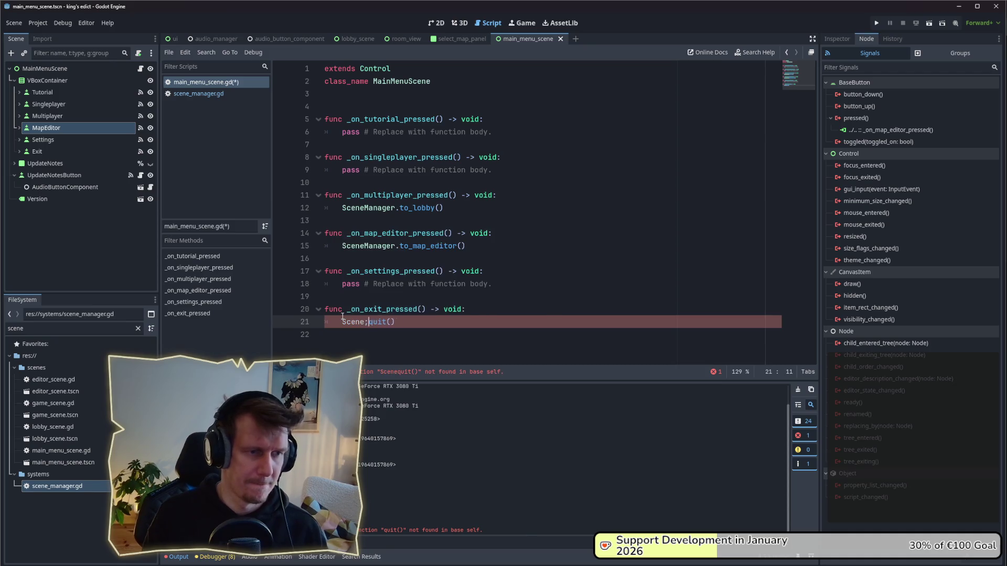
key("BackSpace")
key("BackSpace")
key("BackSpace")
type("Manag")
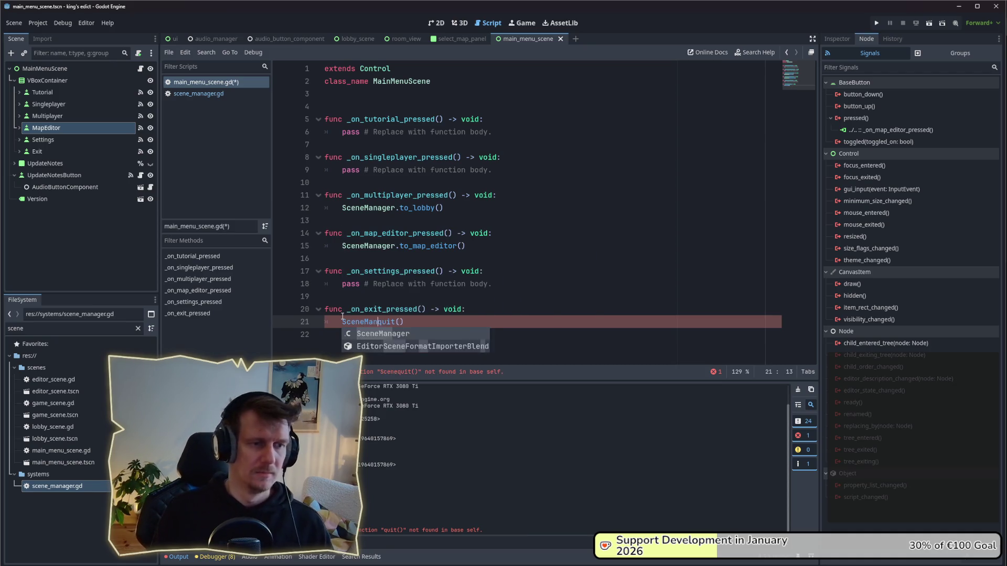
type("er.")
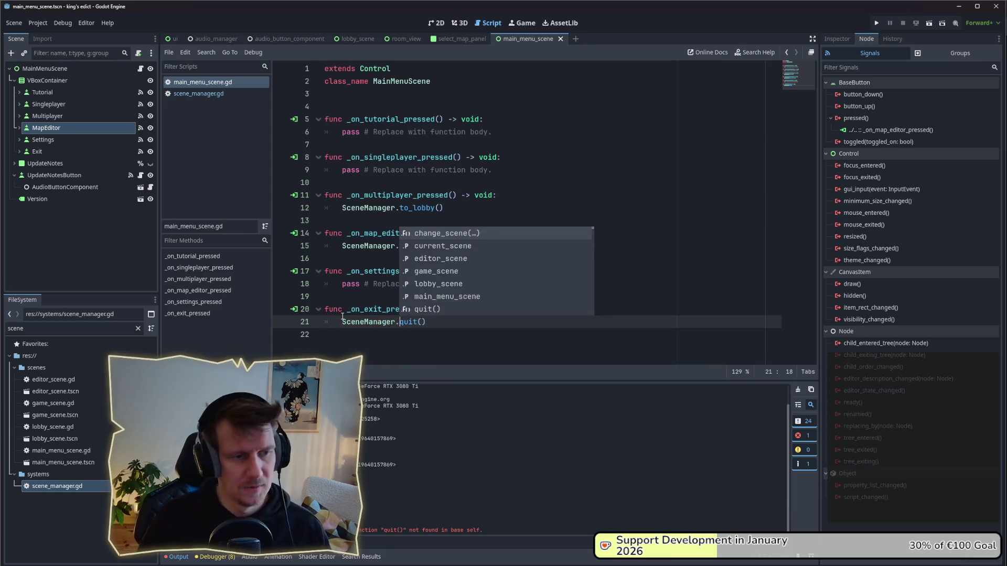
left_click(352, 296)
key("ctrl+s")
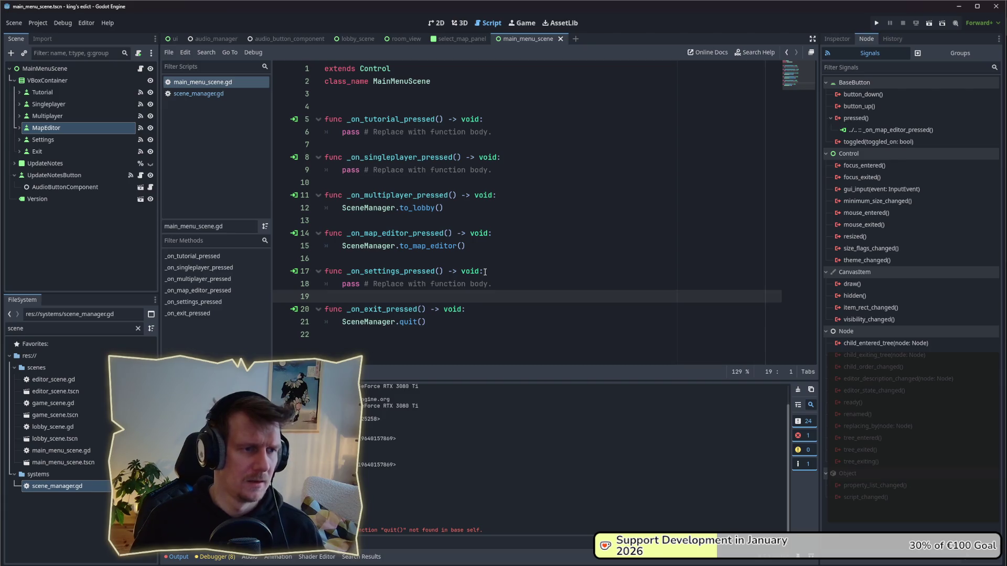
left_click_drag(492, 284, 341, 284)
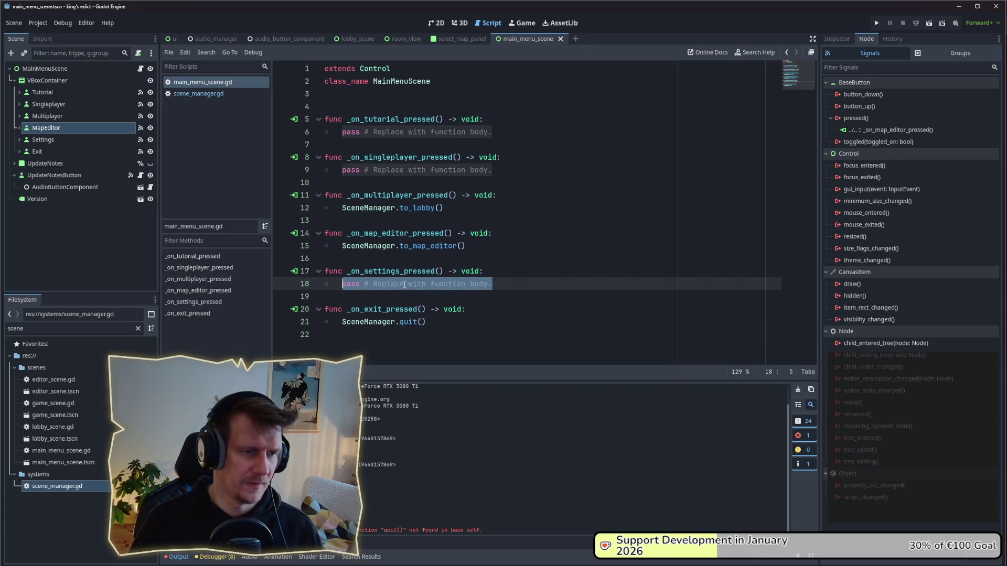
left_click(540, 269)
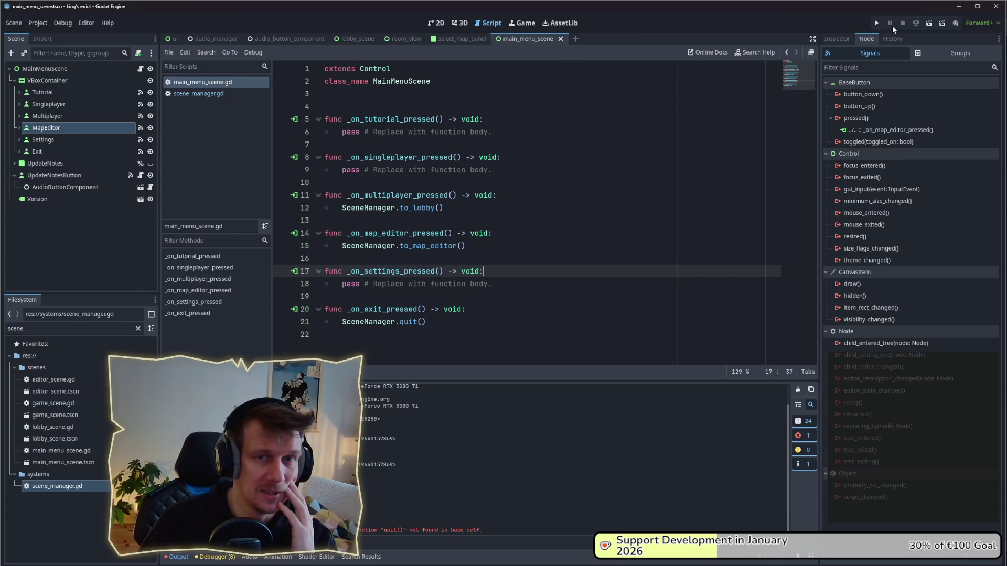
Run the project, reload it, reposition the game window, and open the Multiplayer lobby
left_click(876, 25)
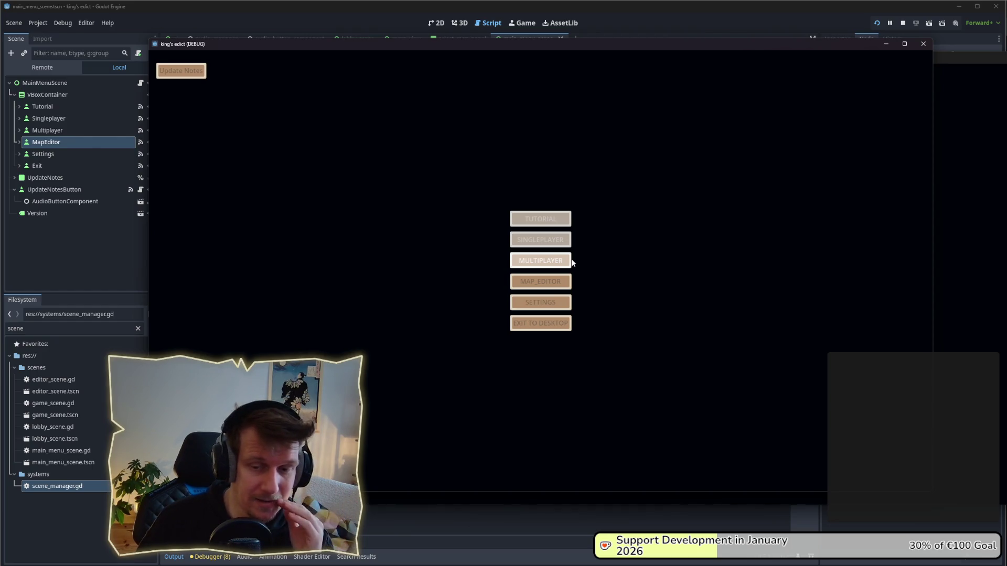
left_click(548, 263)
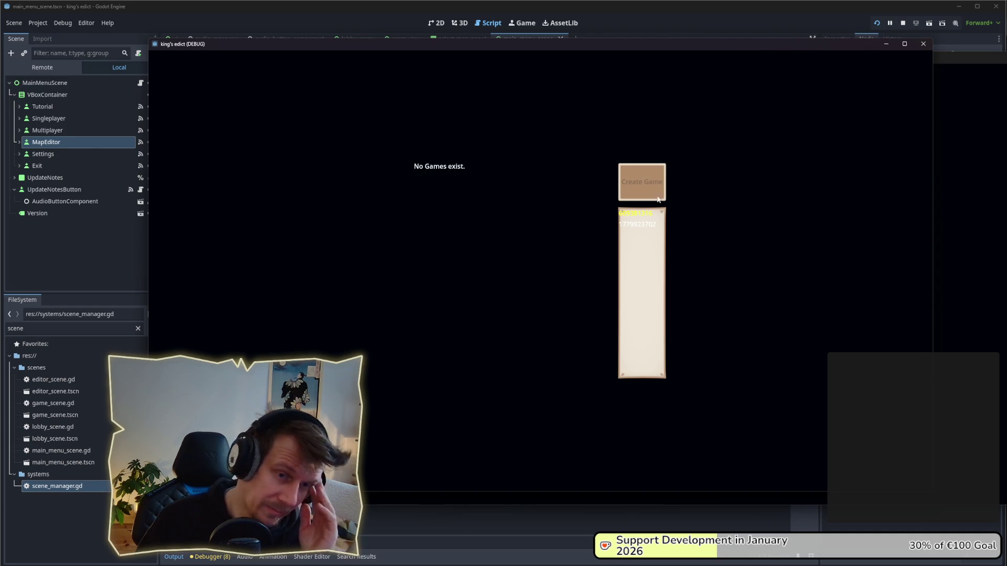
left_click(876, 23)
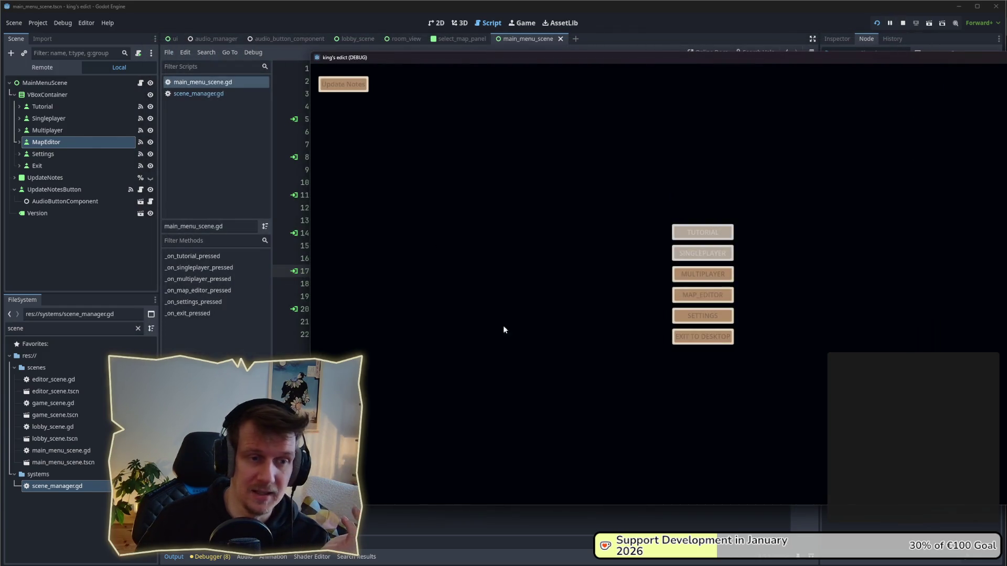
left_click_drag(513, 58, 338, 51)
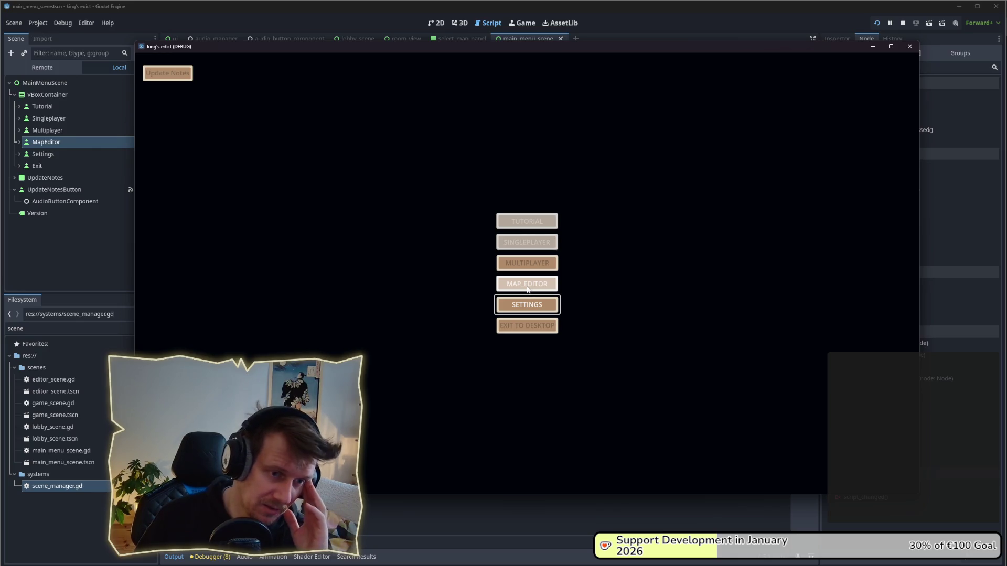
left_click(528, 264)
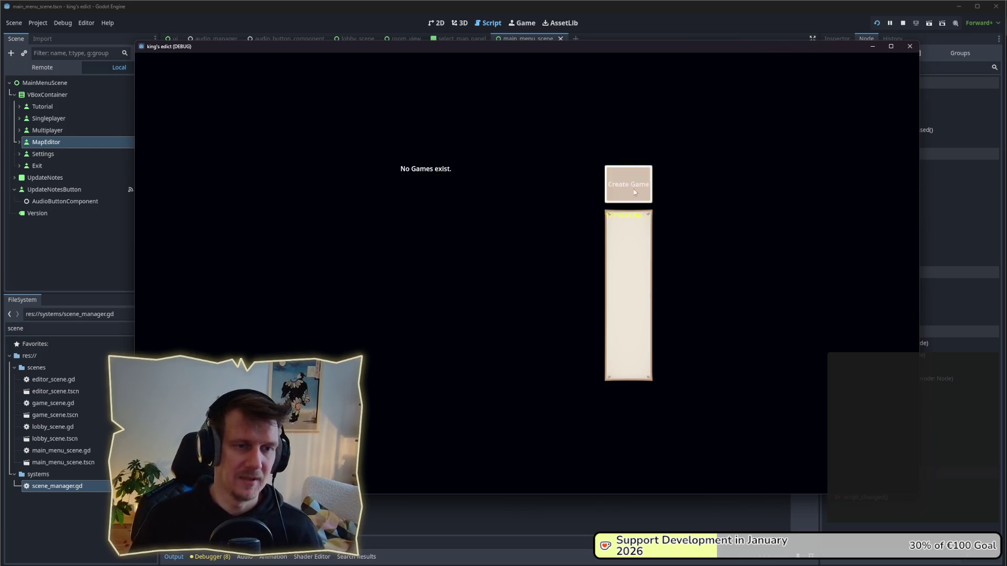
Create a new multiplayer game and choose invasion.map as its map
left_click(628, 191)
left_click(629, 98)
left_click(633, 243)
left_click(418, 268)
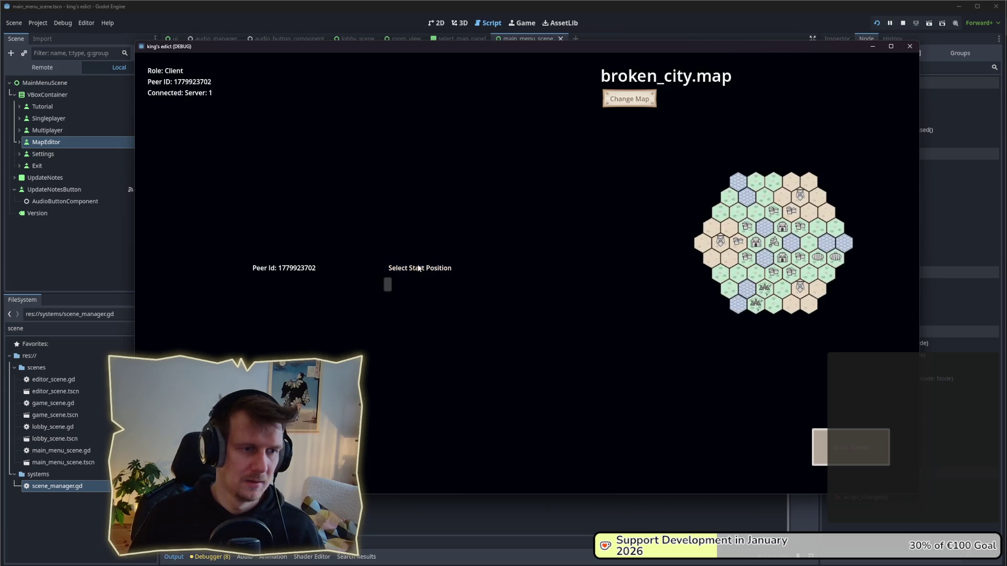
left_click(630, 99)
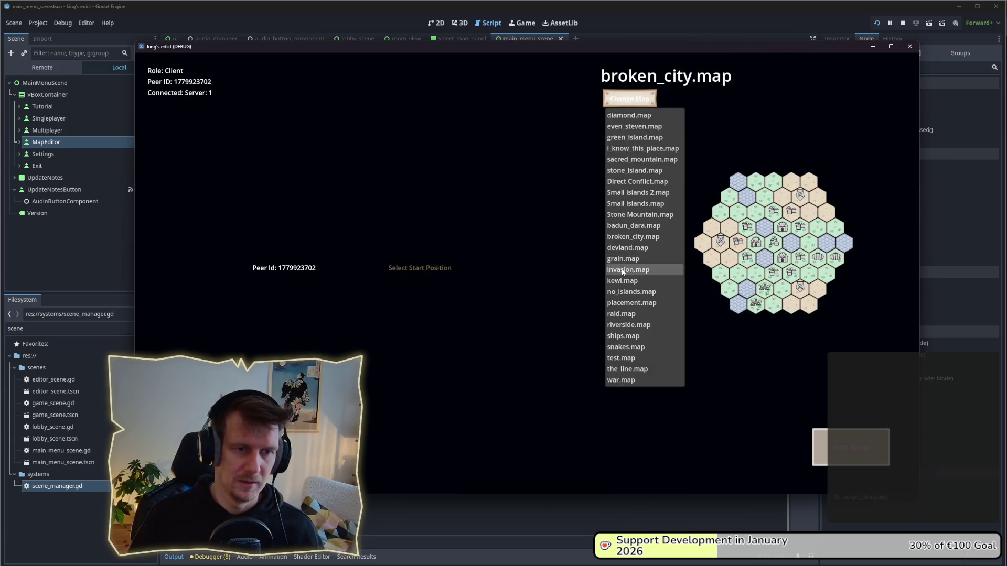
left_click(629, 267)
Pick a start position to begin the match, then bring up the pause menu
left_click(429, 269)
left_click(388, 301)
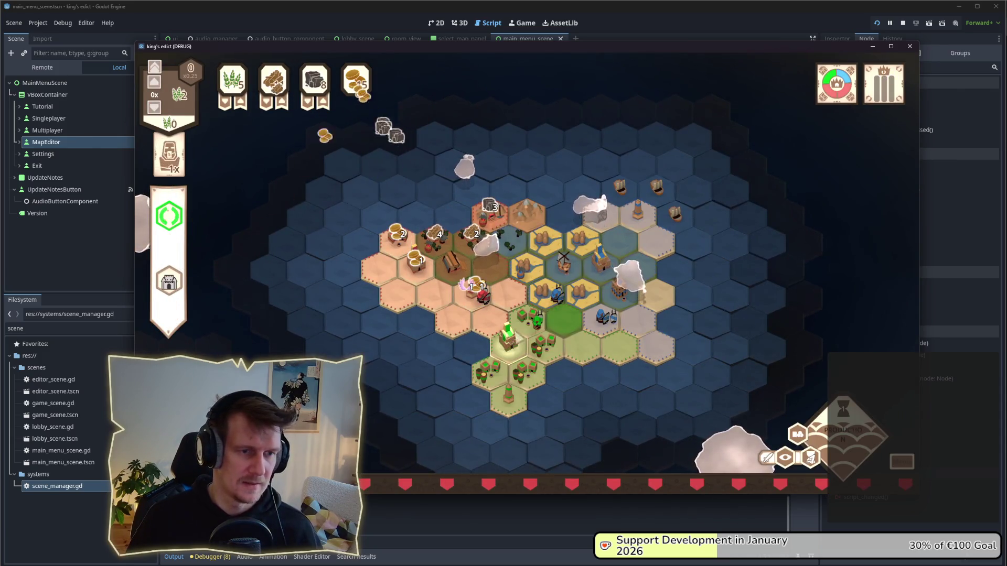
key("Escape")
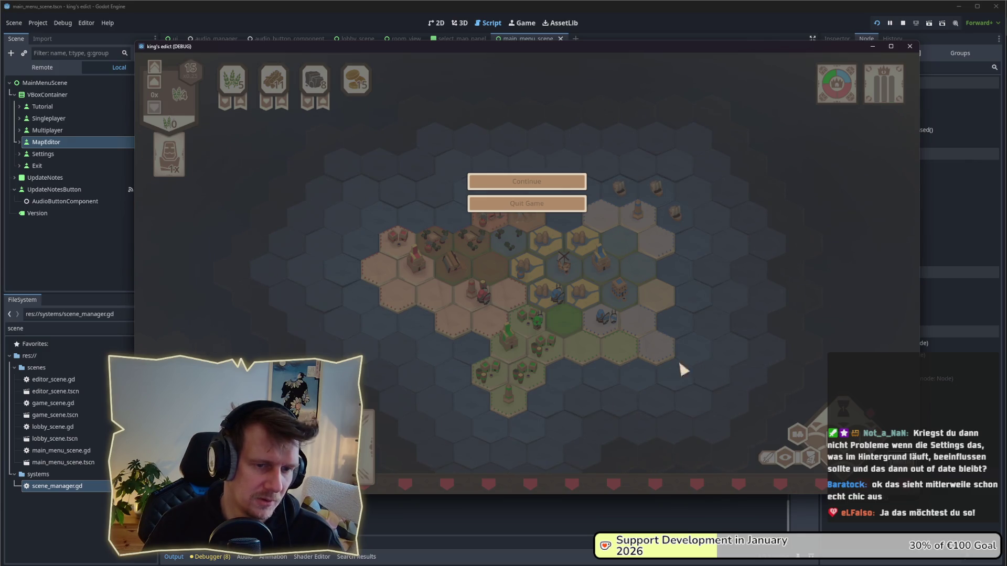
left_click_drag(398, 374, 454, 279)
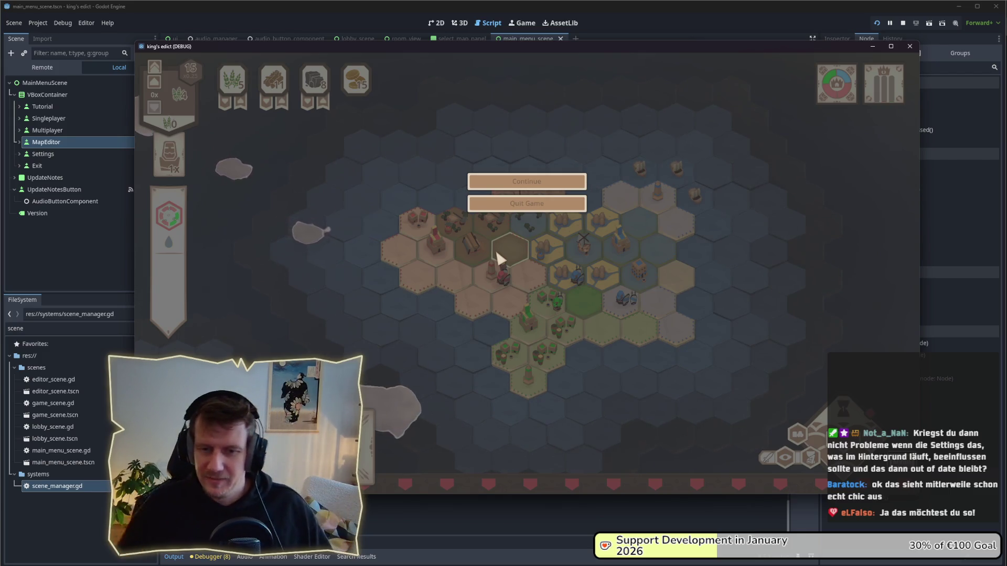
Resume the match from the pause menu and adjust the window and map view
left_click(557, 280)
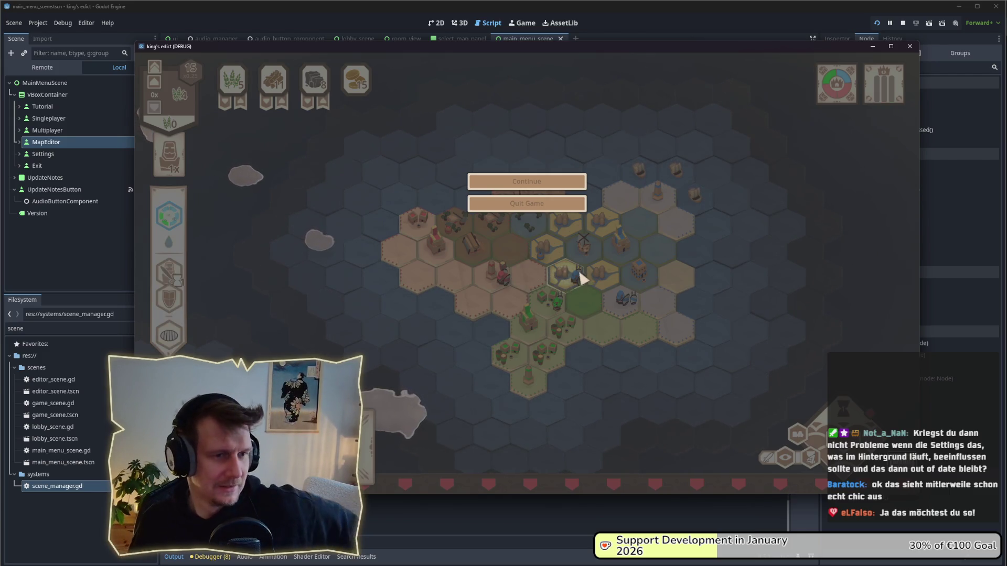
left_click(544, 182)
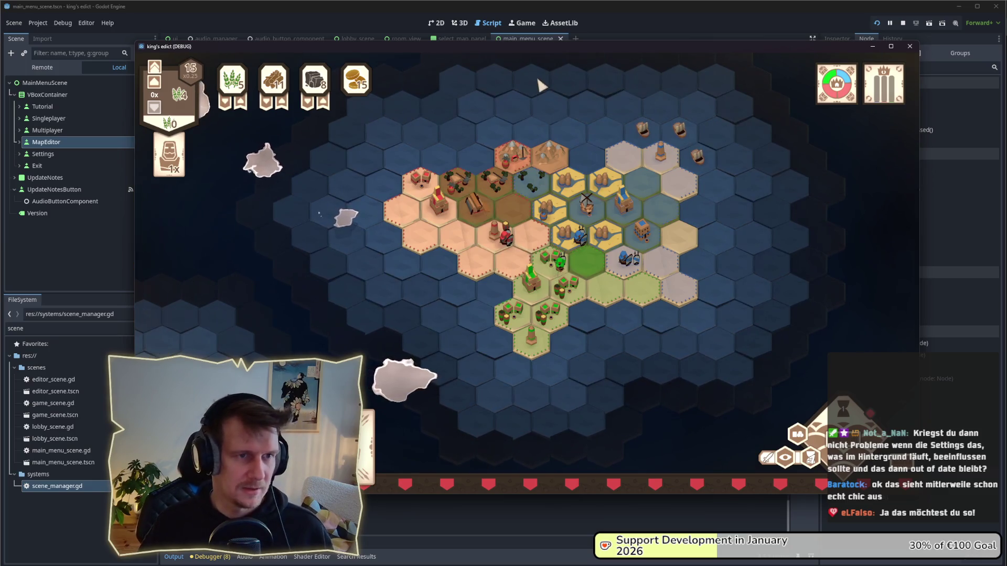
mouse_move(538, 44)
left_mouse_down()
mouse_move(534, 29)
mouse_move(534, 44)
left_mouse_up()
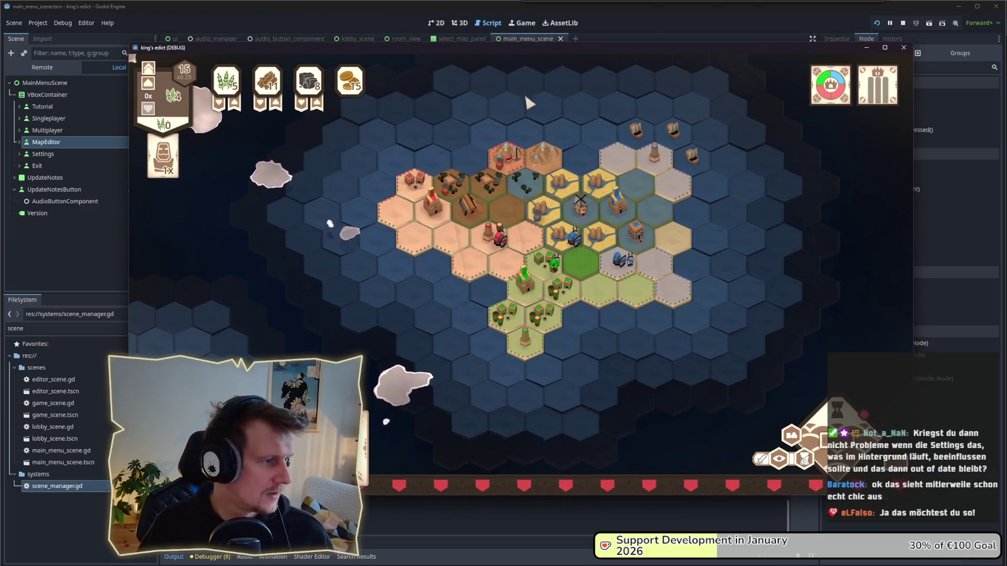
scroll(536, 275, "up", 5)
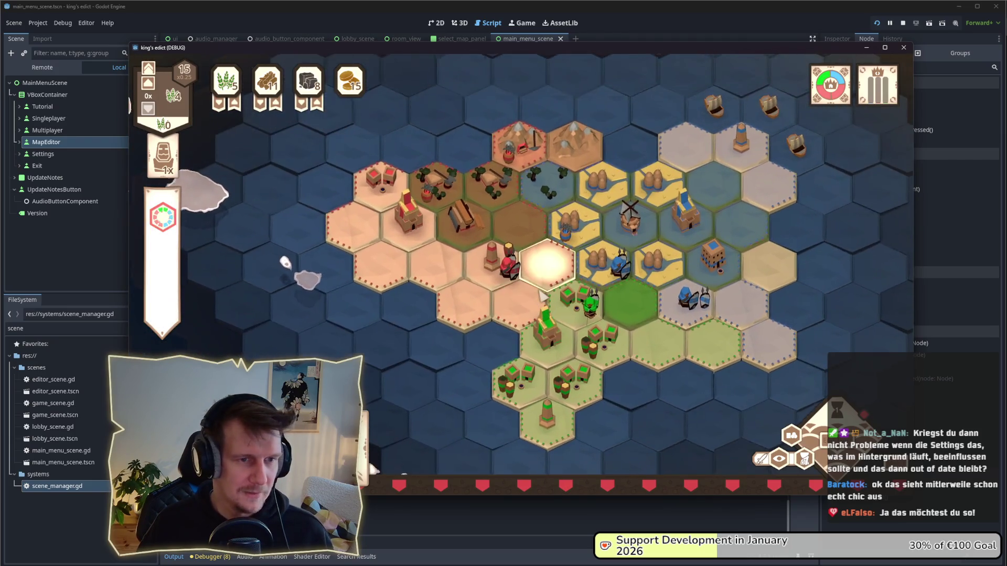
key("w")
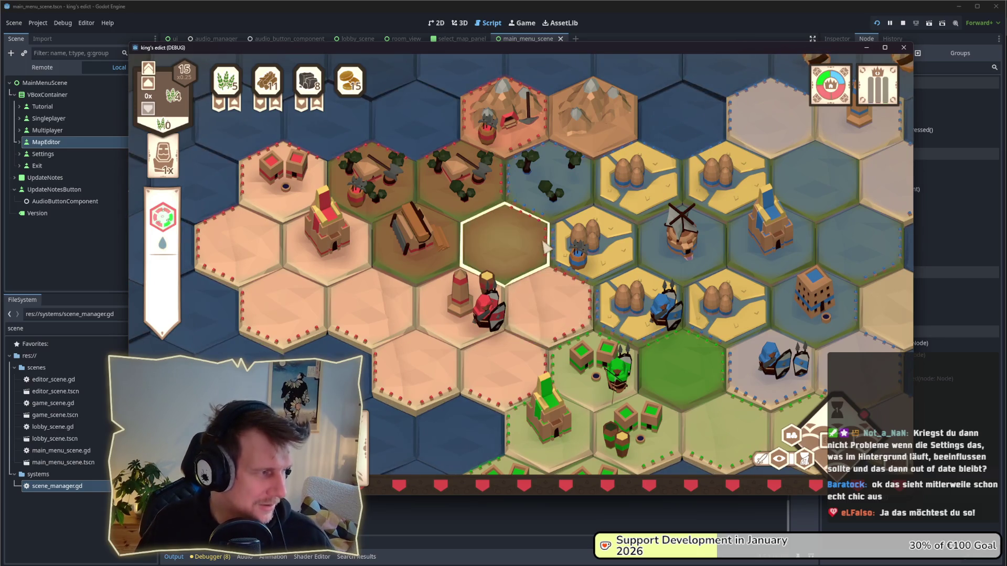
scroll(556, 302, "down", 5)
Select a building hex and a water hex, then choose Quit Game from the pause menu
left_click(550, 287)
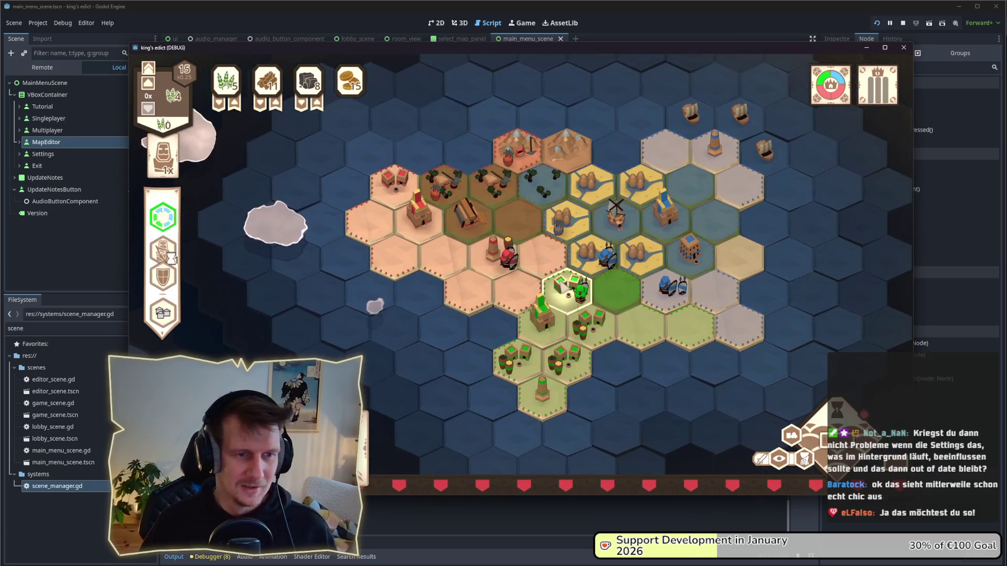
left_click(536, 278)
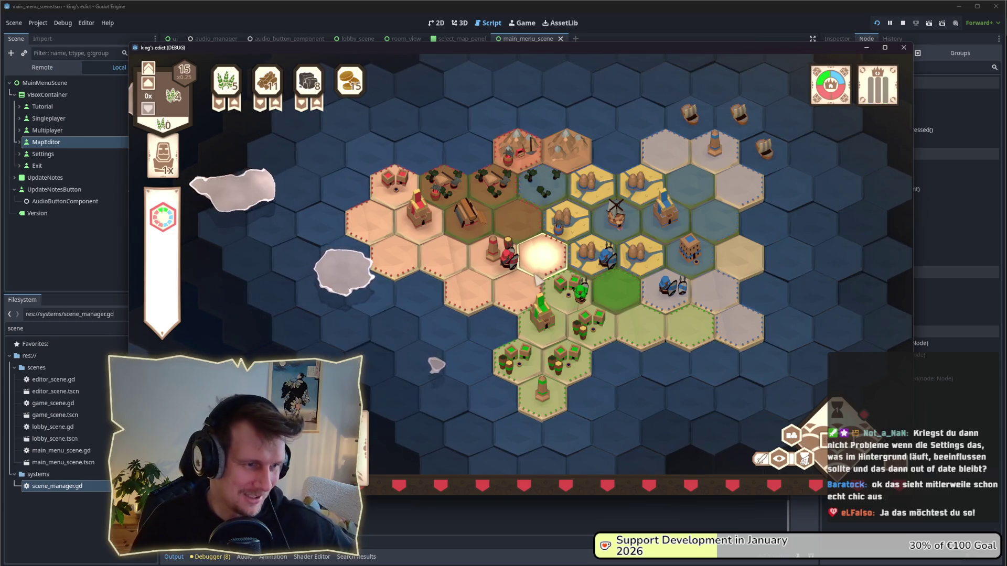
left_click(390, 297)
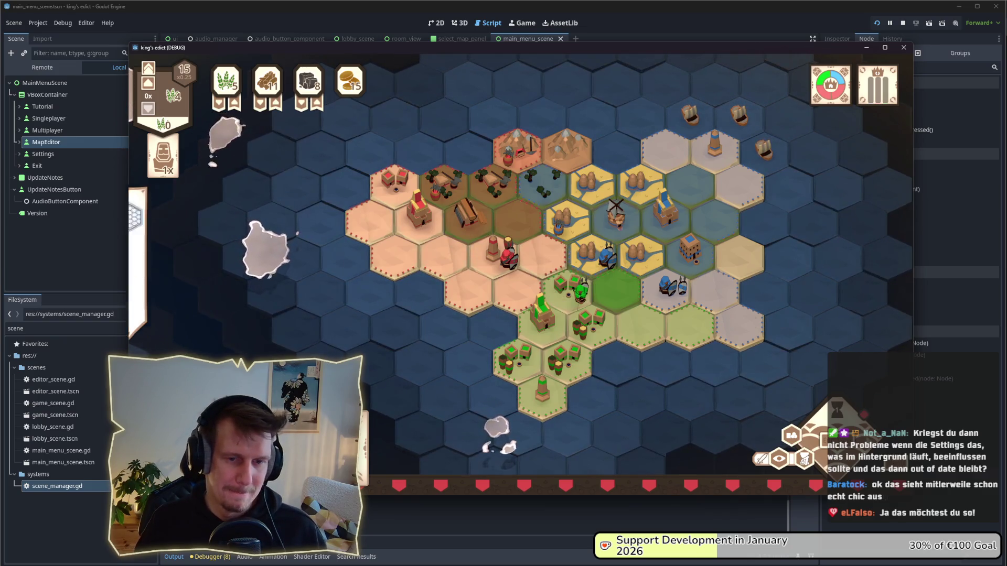
key("Escape")
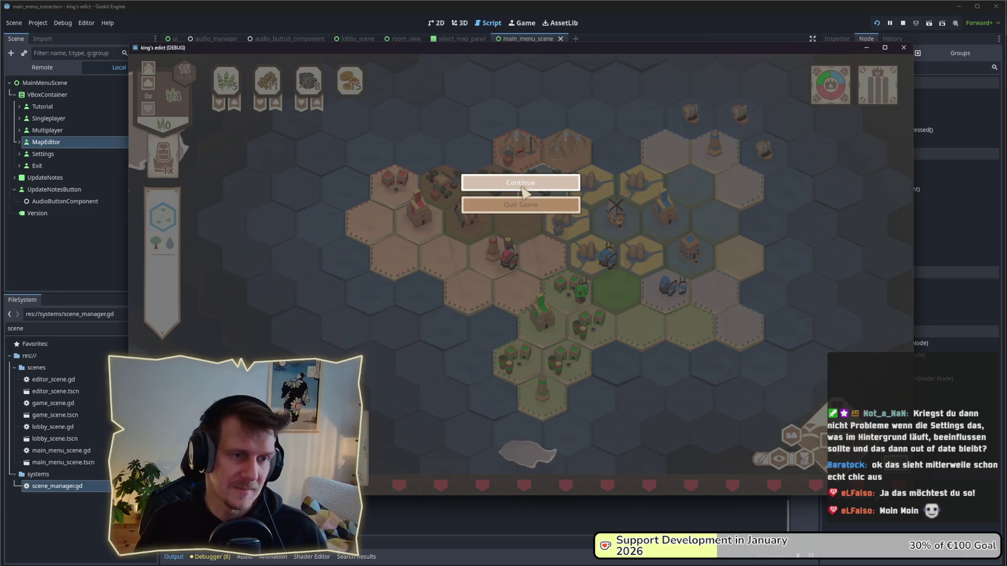
left_click(522, 206)
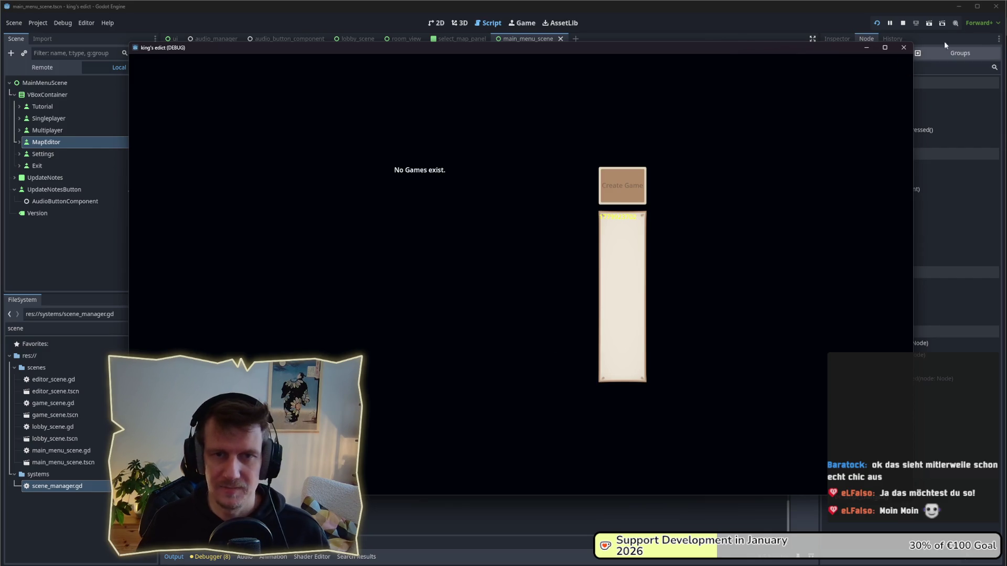
Stop the game, open the ui scene, and rename the LobbyButton node to ExitButton
left_click(903, 49)
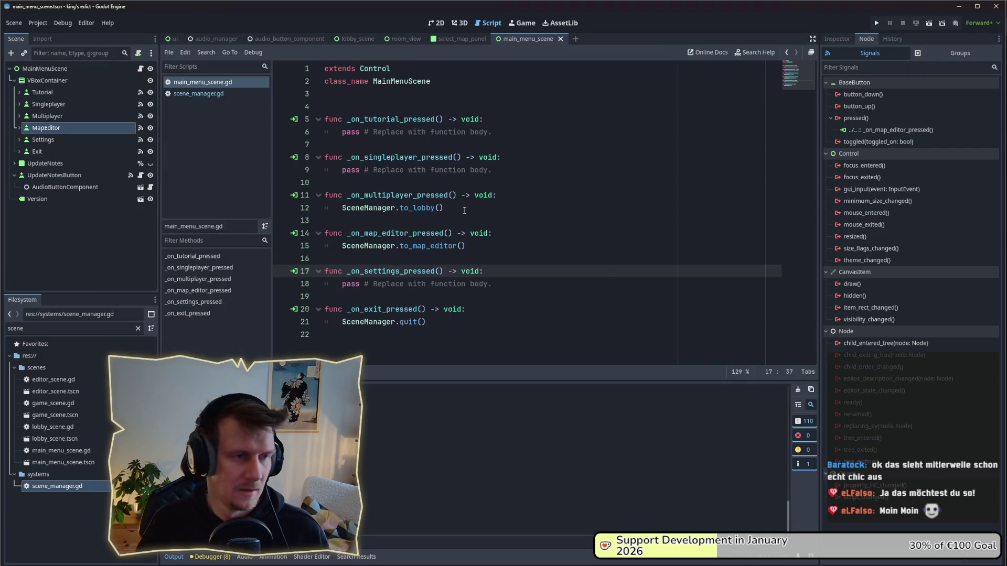
double_click(16, 328)
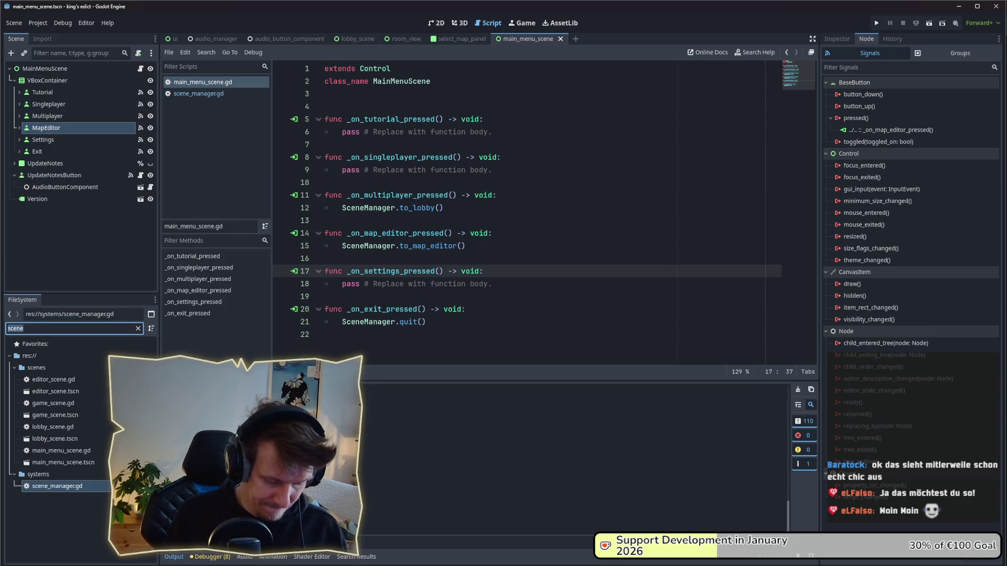
type("ui")
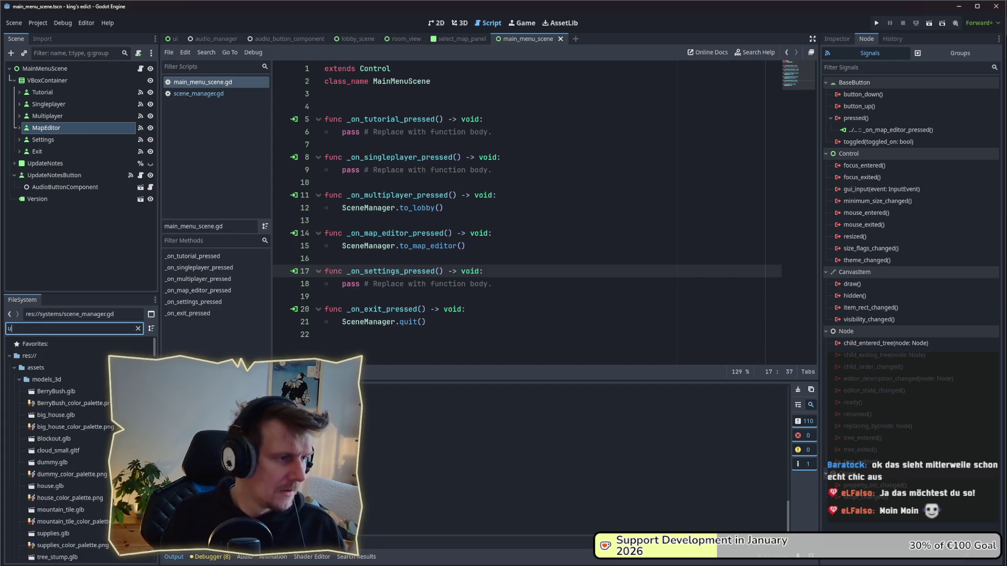
left_click(171, 39)
scroll(99, 254, "down", 5)
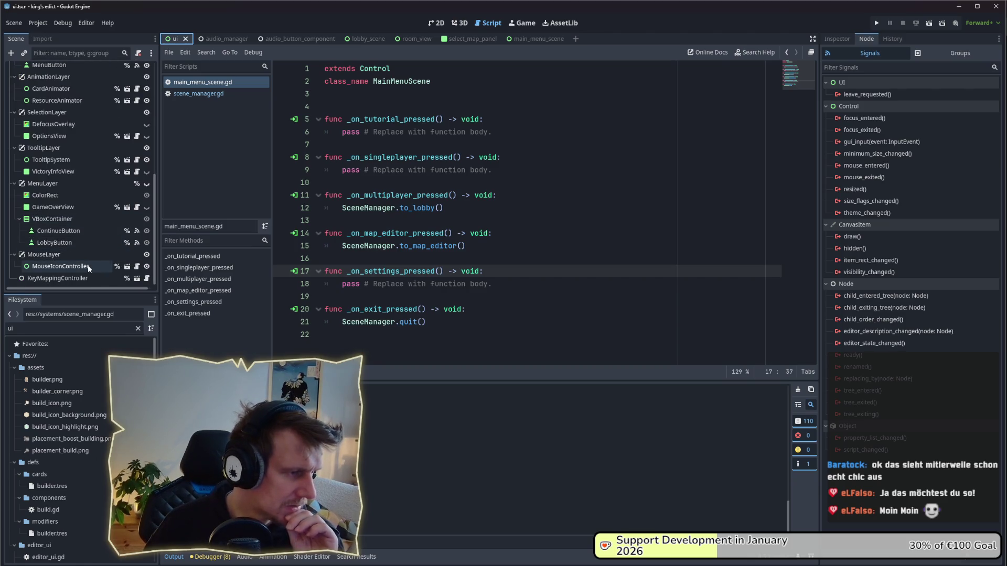
left_click(82, 242)
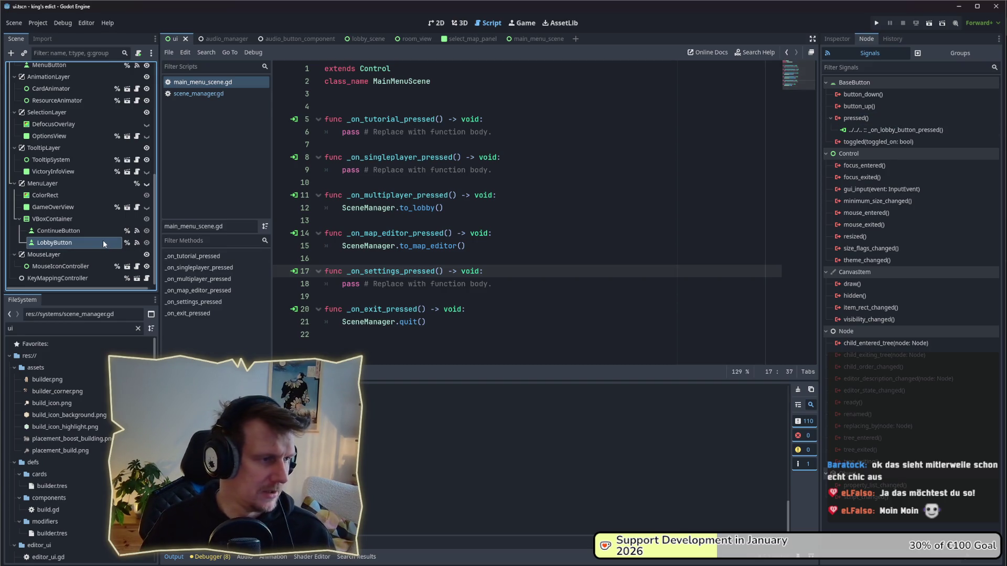
left_click(69, 242)
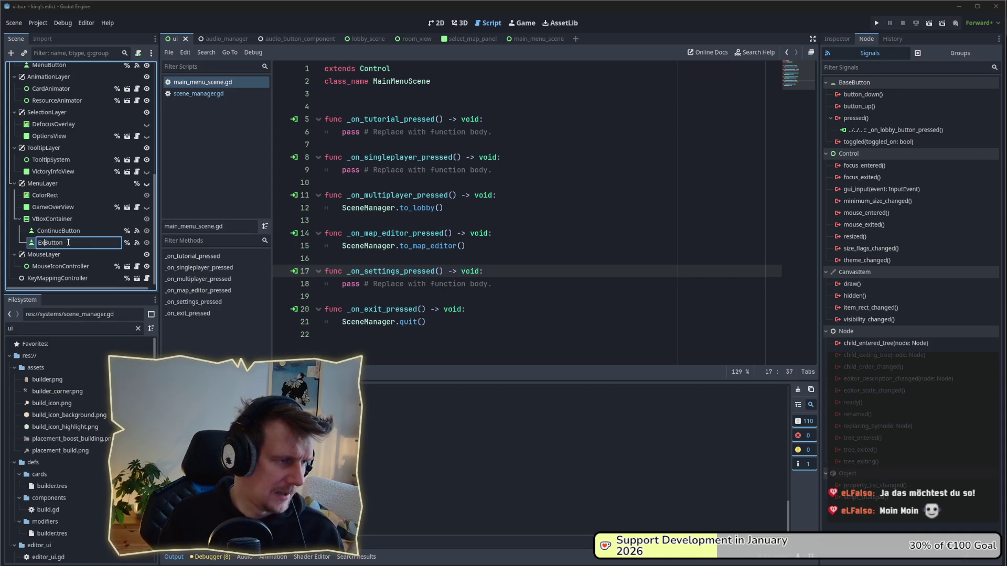
type("it")
key("Return")
left_click(83, 241)
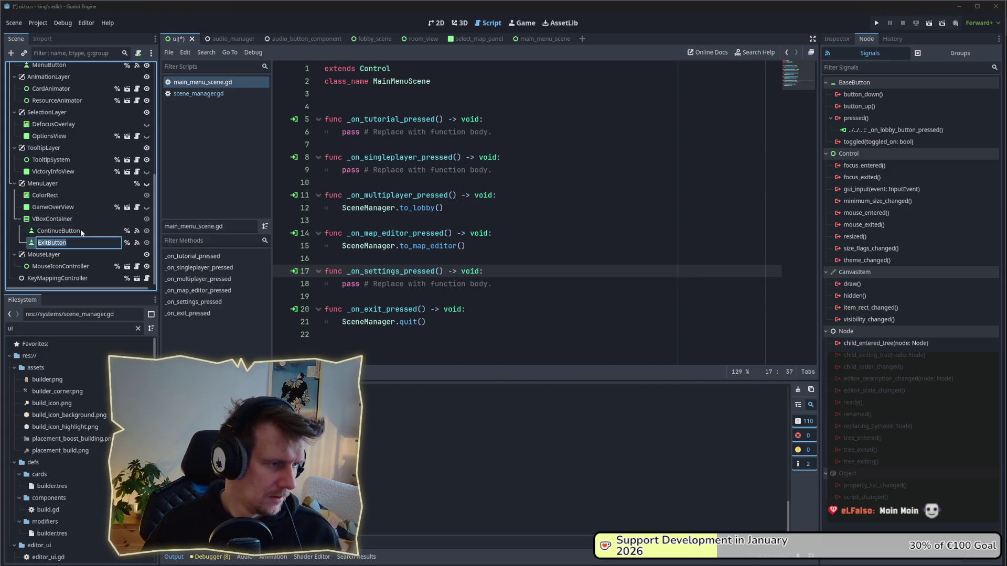
Open the ui scene's script and remove the stray character on line 8
scroll(121, 118, "up", 8)
scroll(125, 112, "up", 1)
left_click(137, 68)
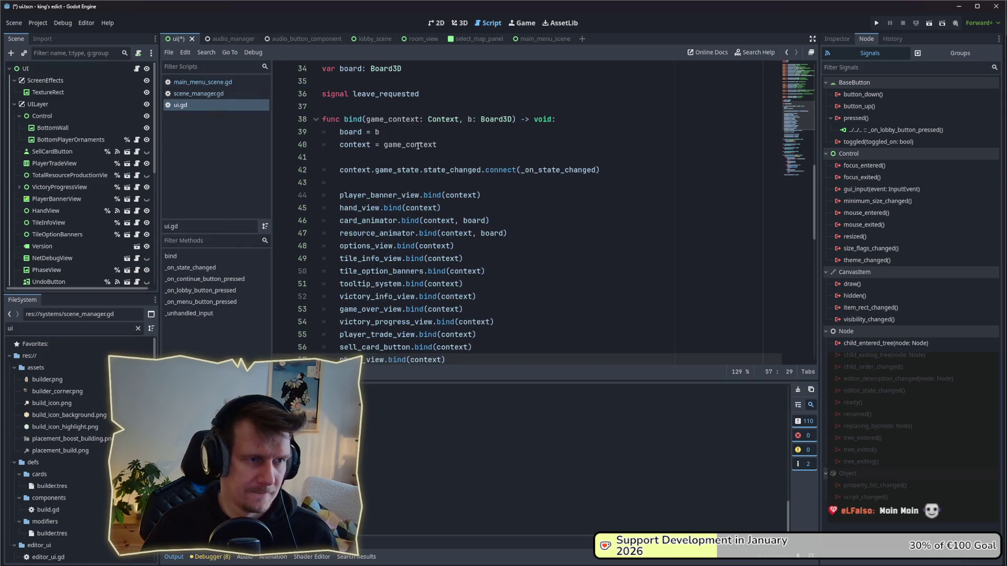
scroll(451, 199, "up", 10)
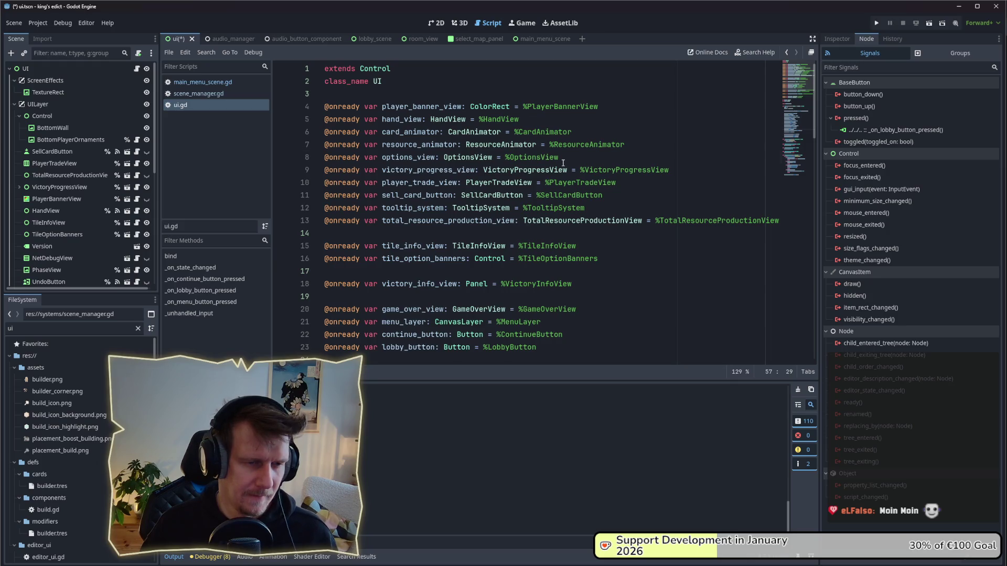
left_click(563, 163)
key("BackSpace")
Rename lobby_button to exit_button and %LobbyButton to %ExitButton on line 23, then save
key("ctrl+f")
type("lobby")
left_click_drag(405, 209, 382, 209)
type("exit")
left_click(382, 208)
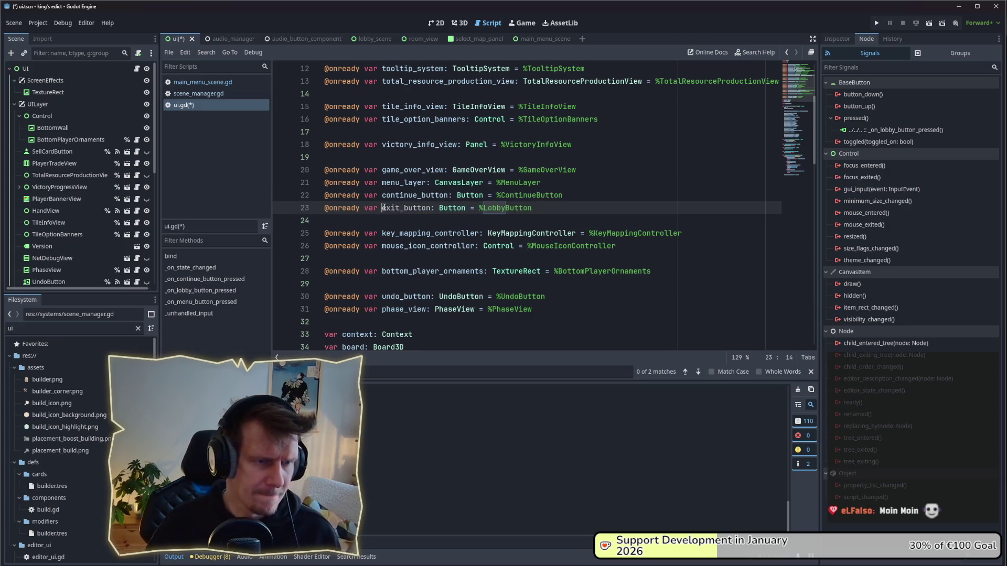
left_click_drag(484, 209, 505, 208)
type("Exit")
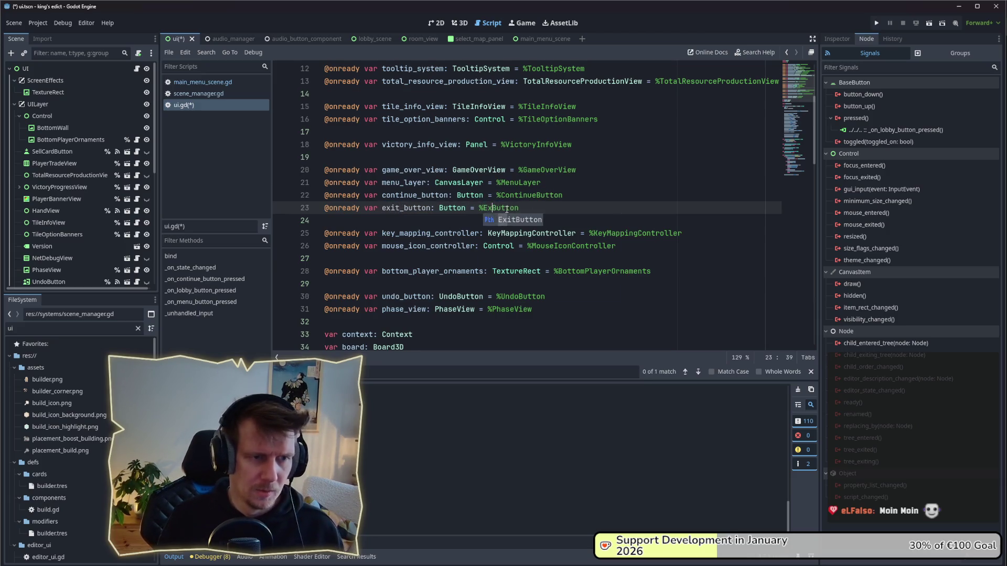
key("Escape")
left_click(535, 219)
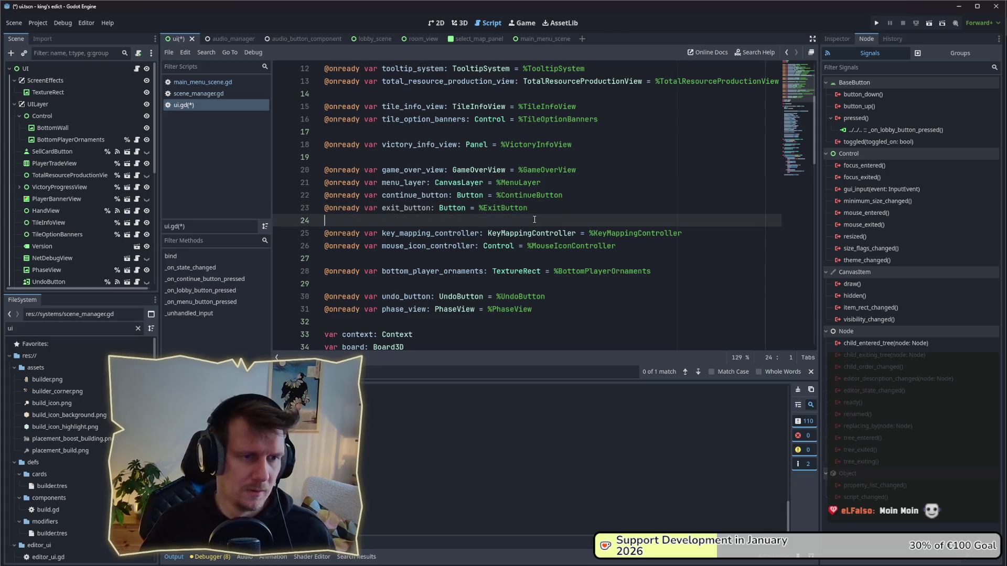
key("ctrl+s")
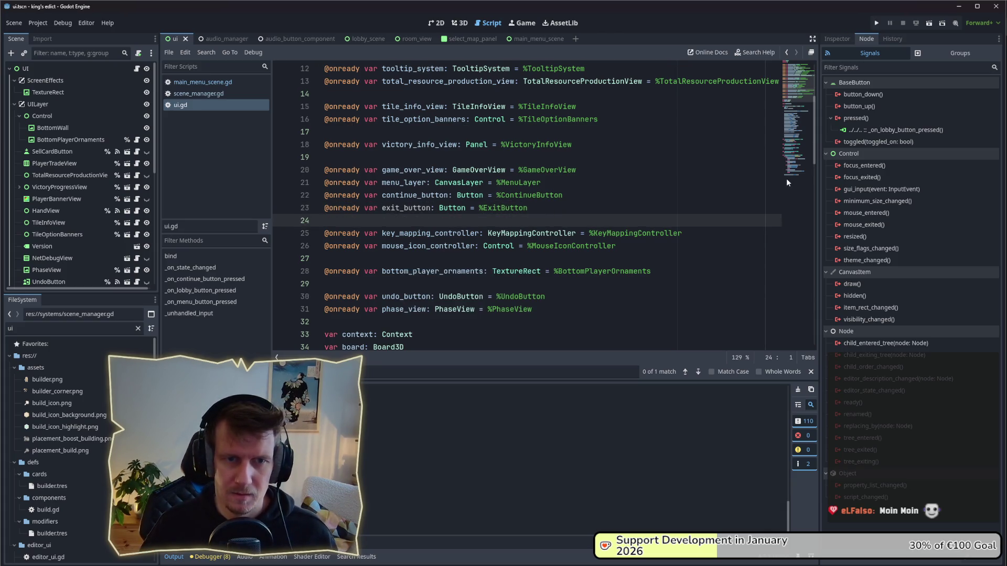
Locate _on_lobby_button_pressed and select ExitButton's existing connection to it in Signals
left_click(795, 169)
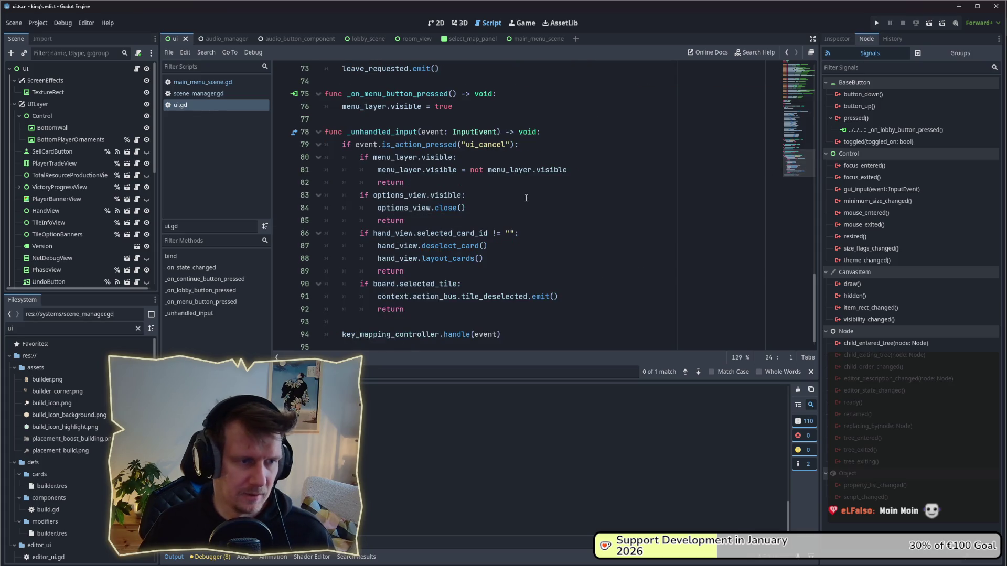
scroll(529, 198, "up", 6)
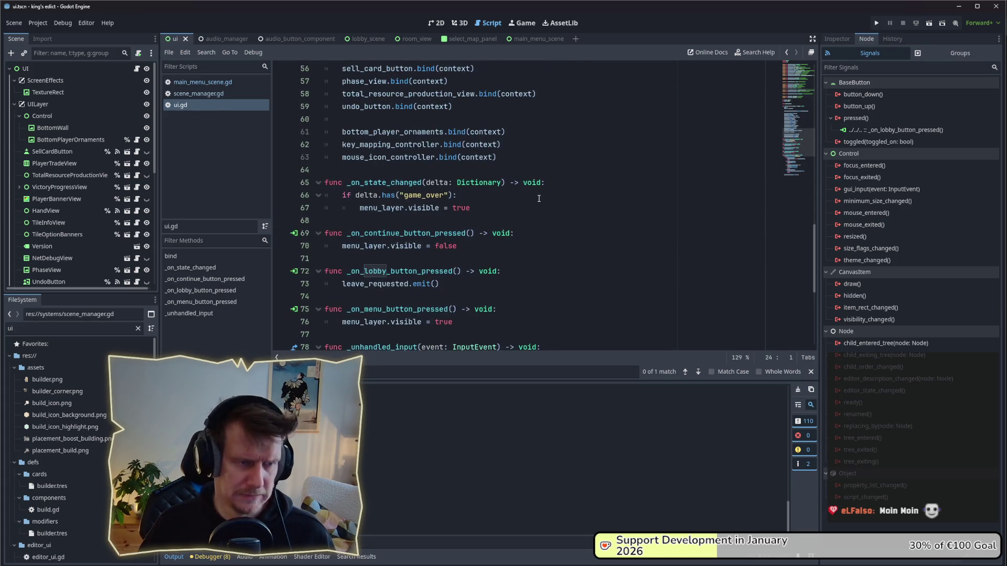
double_click(391, 271)
scroll(75, 247, "down", 5)
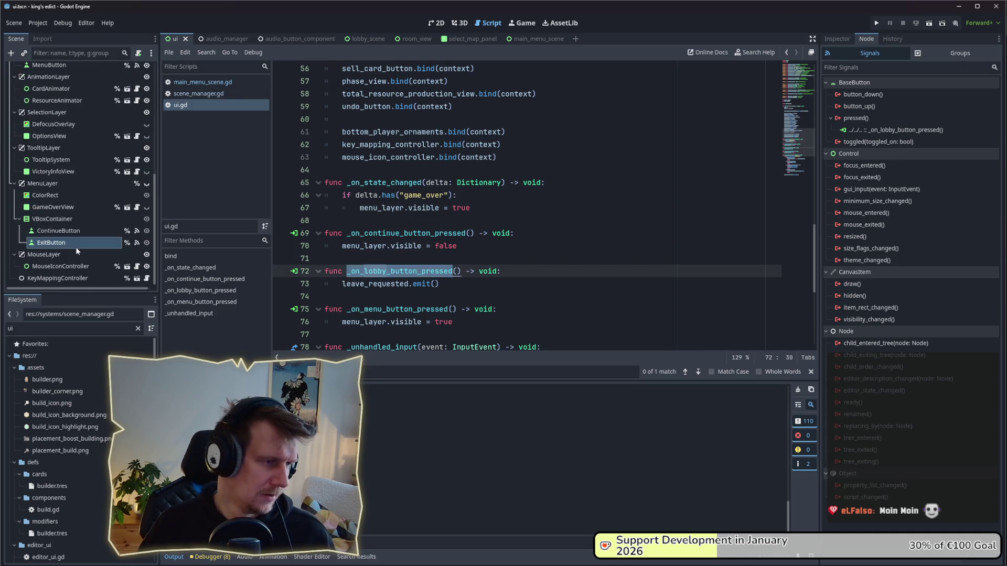
left_click(71, 244)
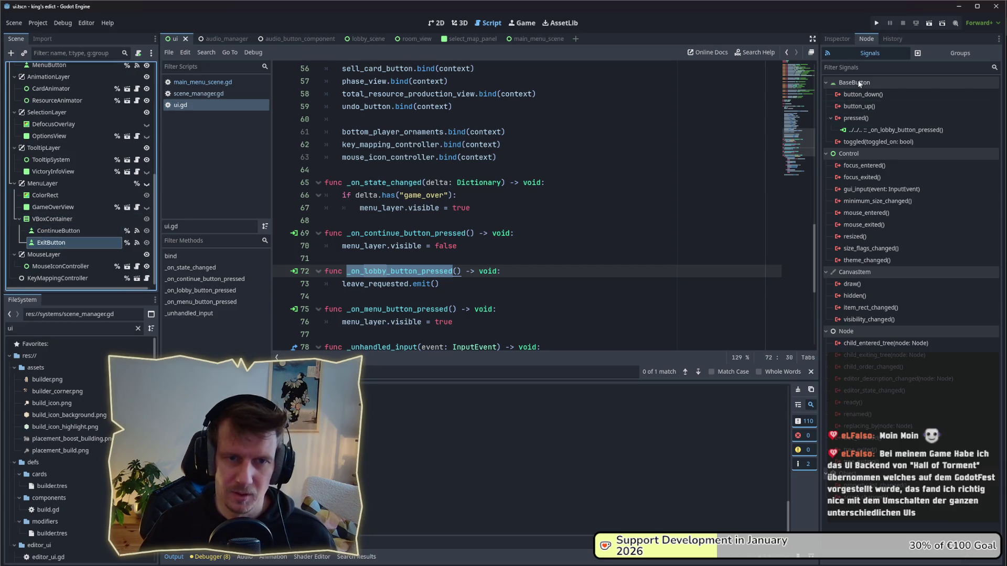
left_click(907, 131)
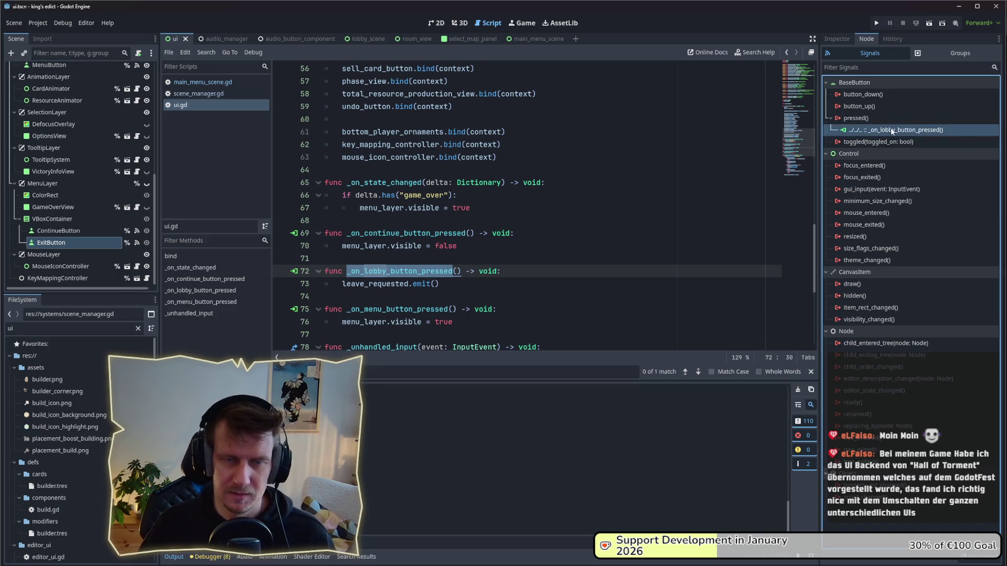
Disconnect pressed from _on_lobby_button_pressed and connect it to _on_exit_button_pressed
right_click(890, 131)
left_click(912, 157)
double_click(857, 118)
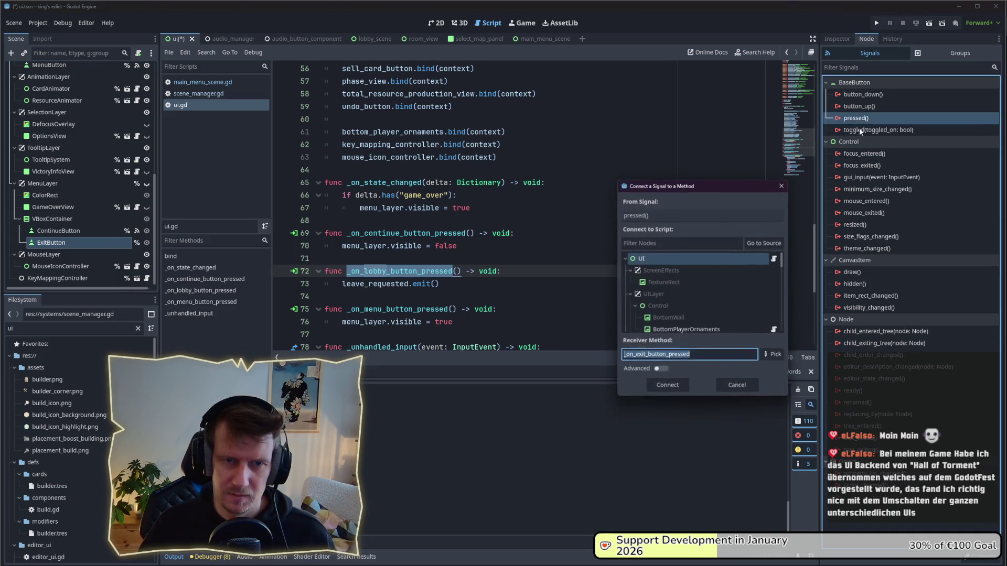
key("Return")
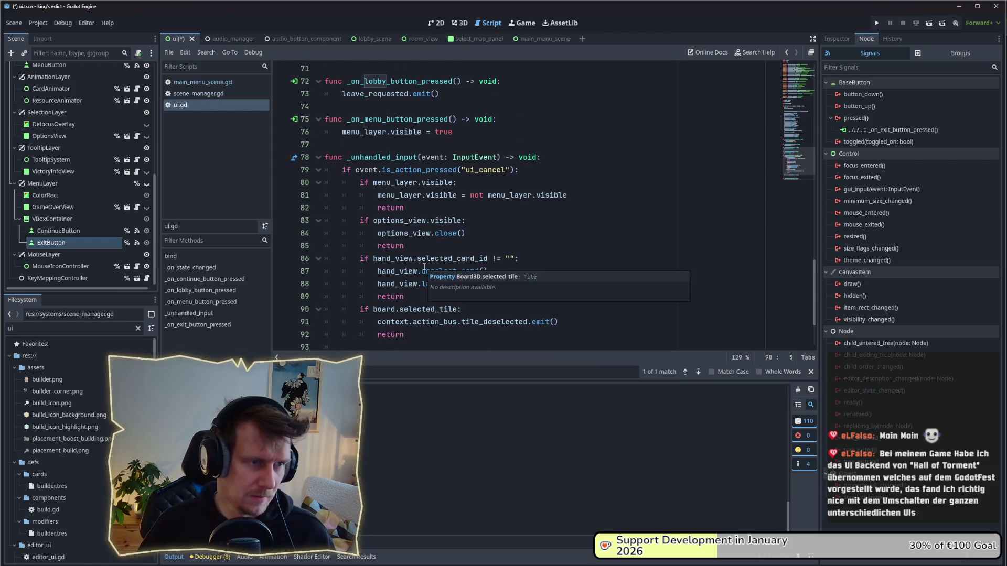
Move the generated _on_exit_button_pressed stub from the script end to above the lobby handler
scroll(424, 268, "down", 2)
key("shift+Up")
key("BackSpace")
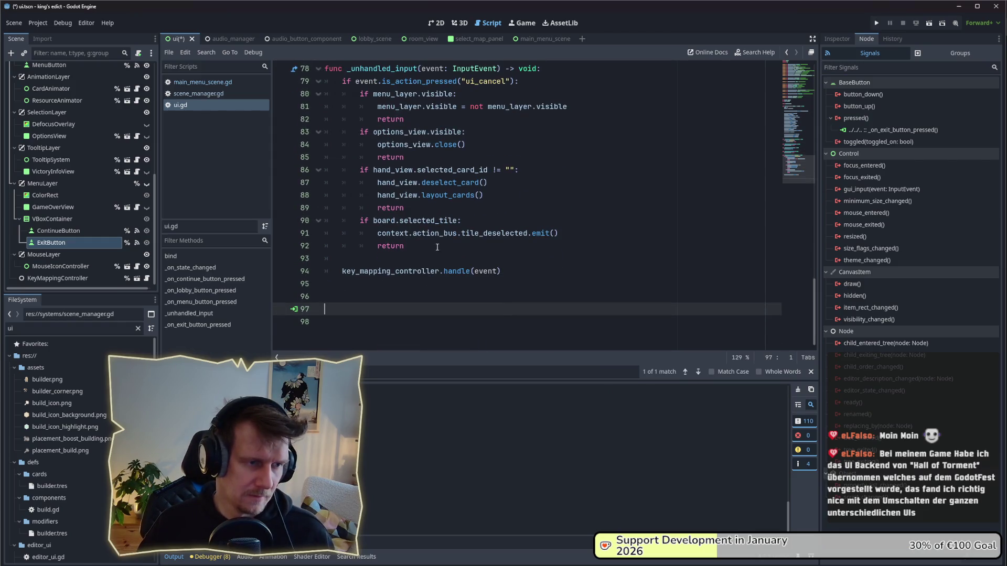
key("BackSpace")
key("BackSpace")
scroll(434, 250, "up", 6)
left_click(394, 210)
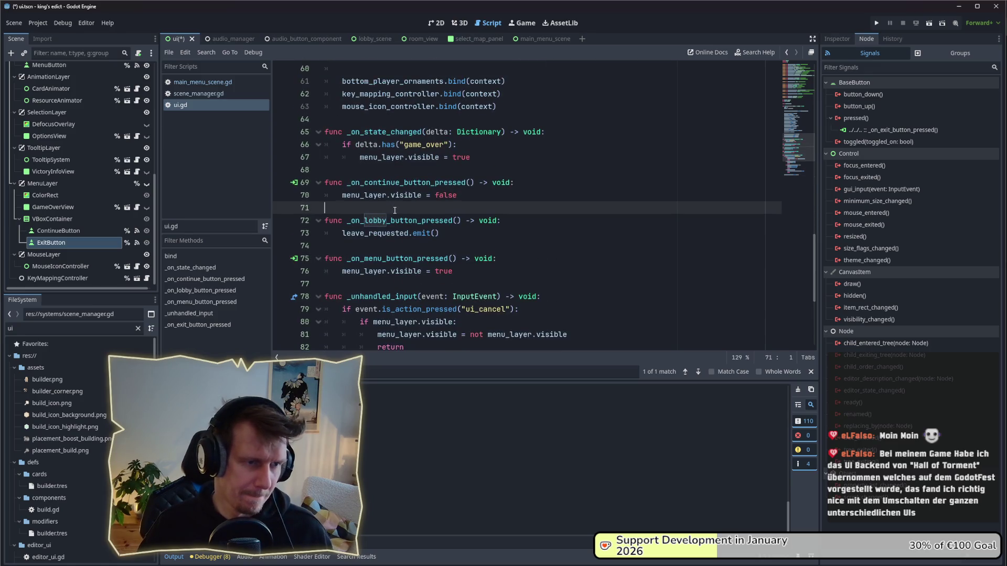
key("ctrl+v")
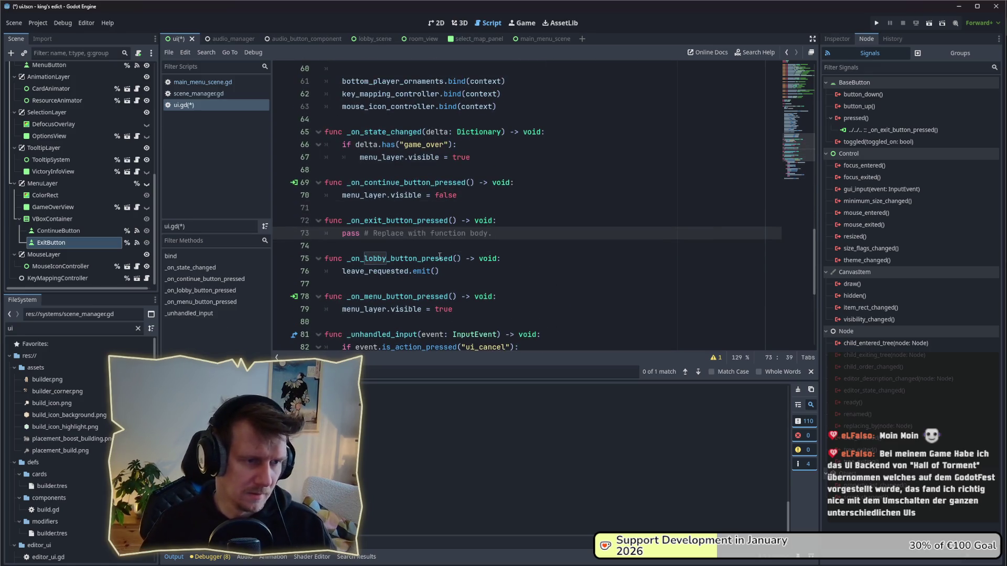
Move leave_requested.emit() into the exit handler, delete the old lobby function, and save
left_click(301, 267)
scroll(301, 267, "down", 6)
left_click(301, 266)
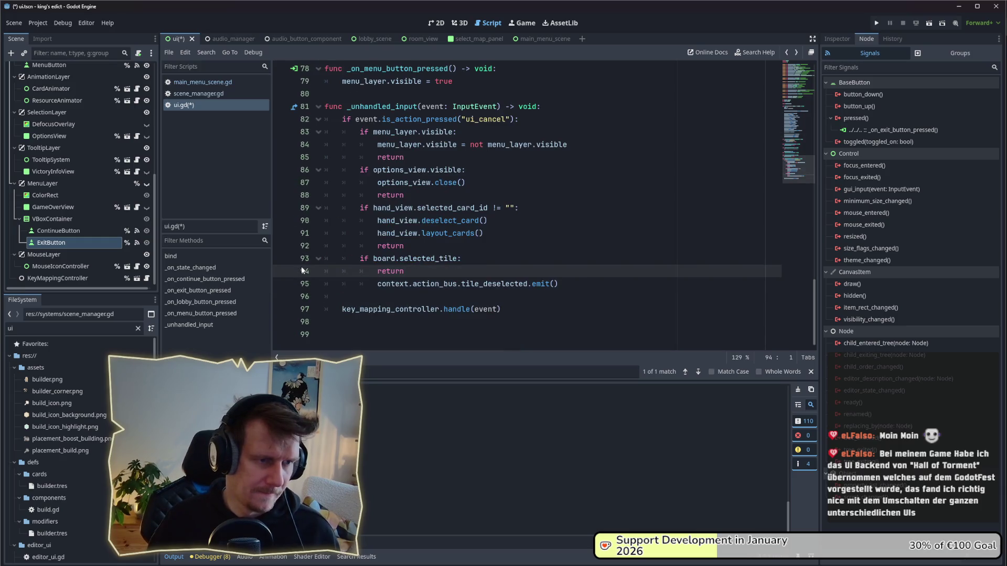
key("ctrl+z")
key("ctrl+z")
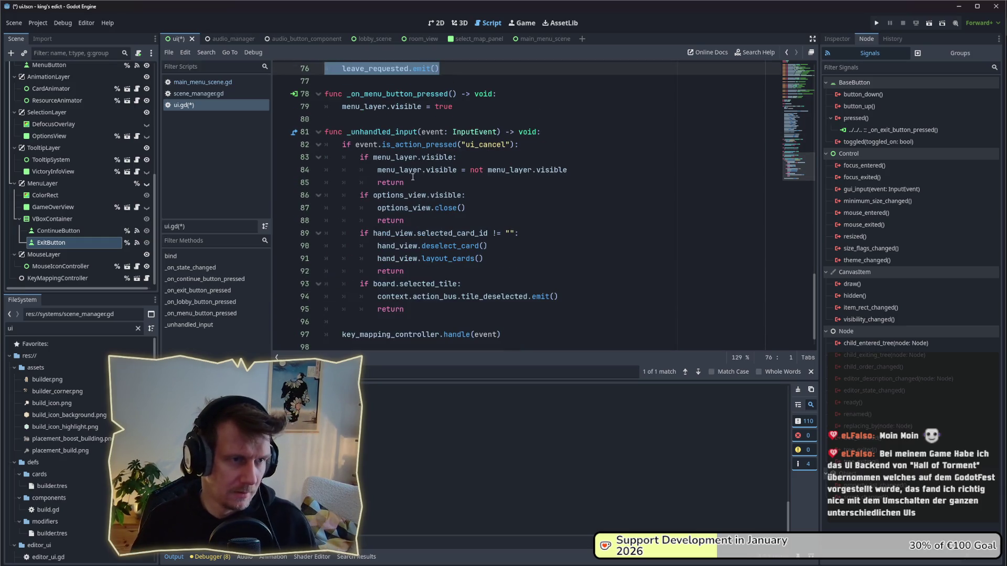
key("alt+Up")
key("alt+Up")
key("alt+Up")
key("Down")
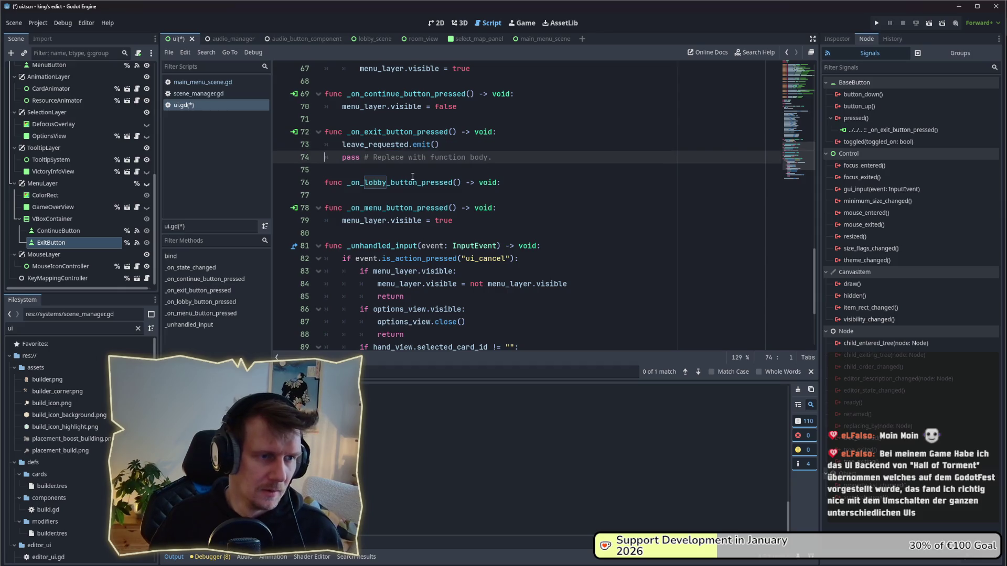
left_click(514, 182)
left_click(472, 147, "shift")
key("BackSpace")
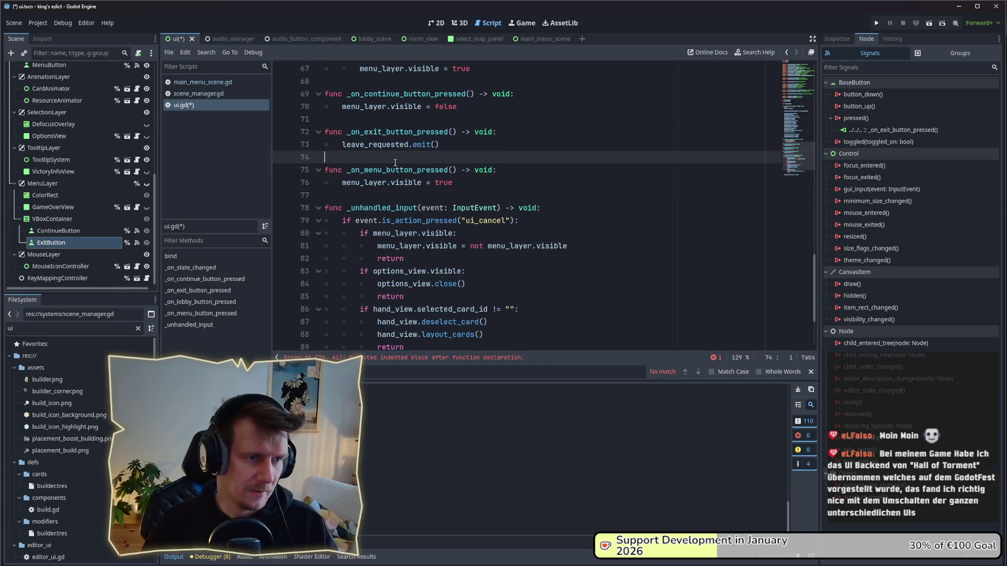
key("ctrl+s")
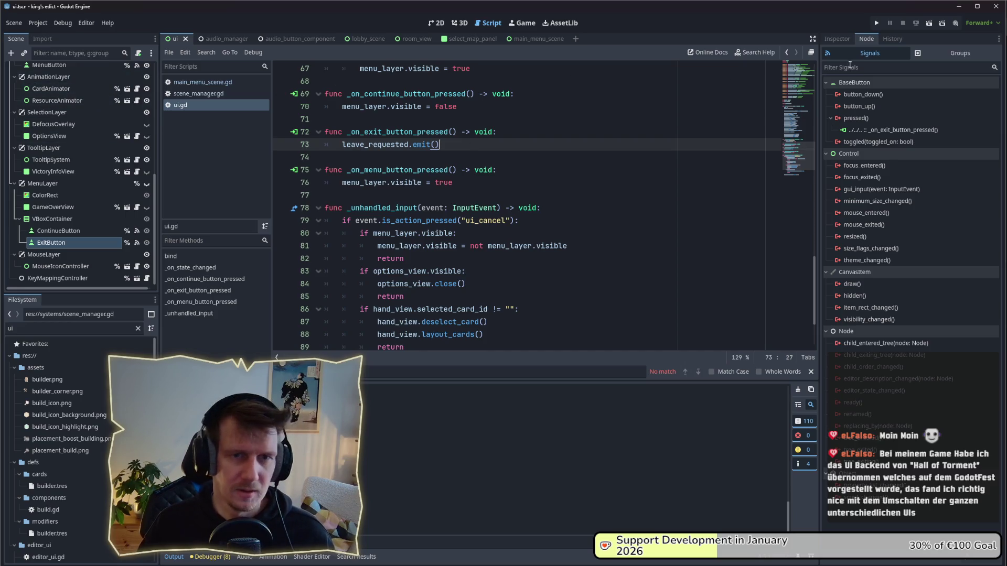
left_click(799, 77)
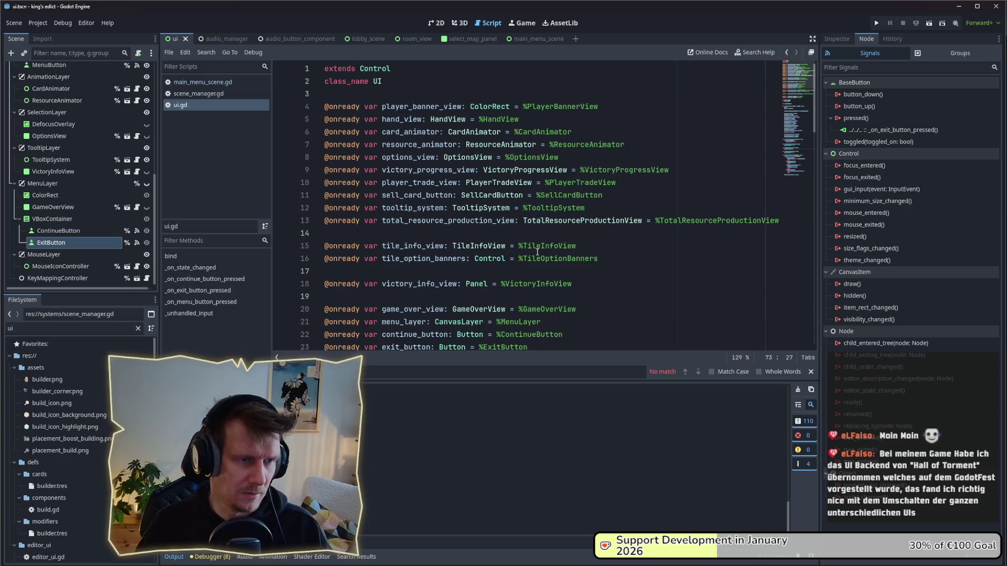
scroll(537, 253, "down", 4)
triple_click(558, 197)
key("BackSpace")
key("BackSpace")
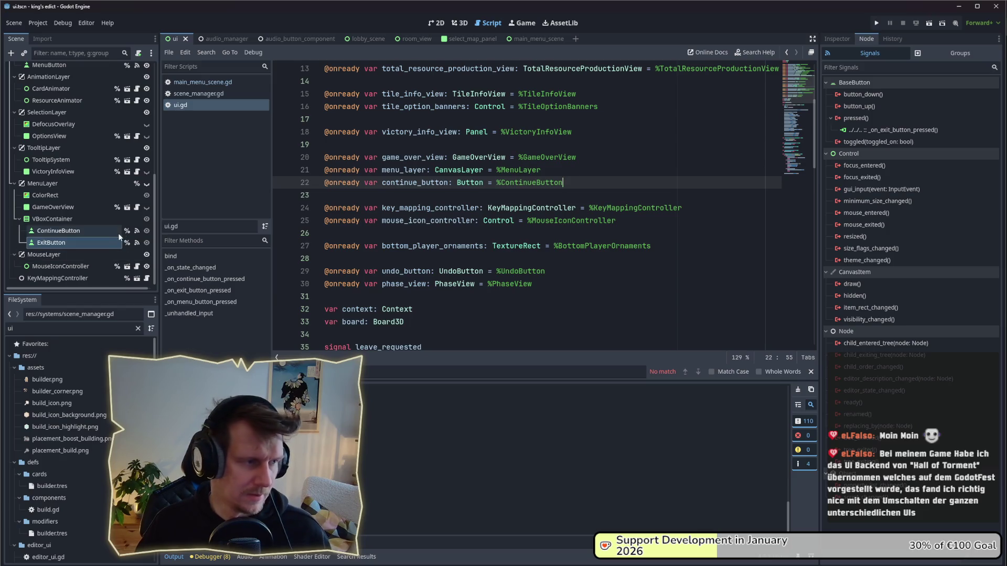
scroll(389, 183, "down", 19)
scroll(413, 143, "up", 1)
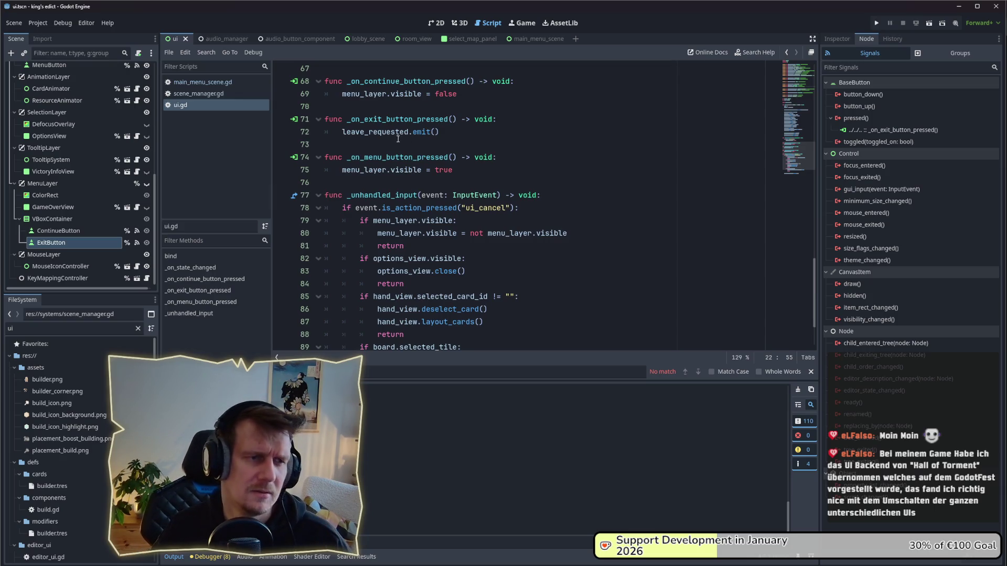
double_click(397, 132)
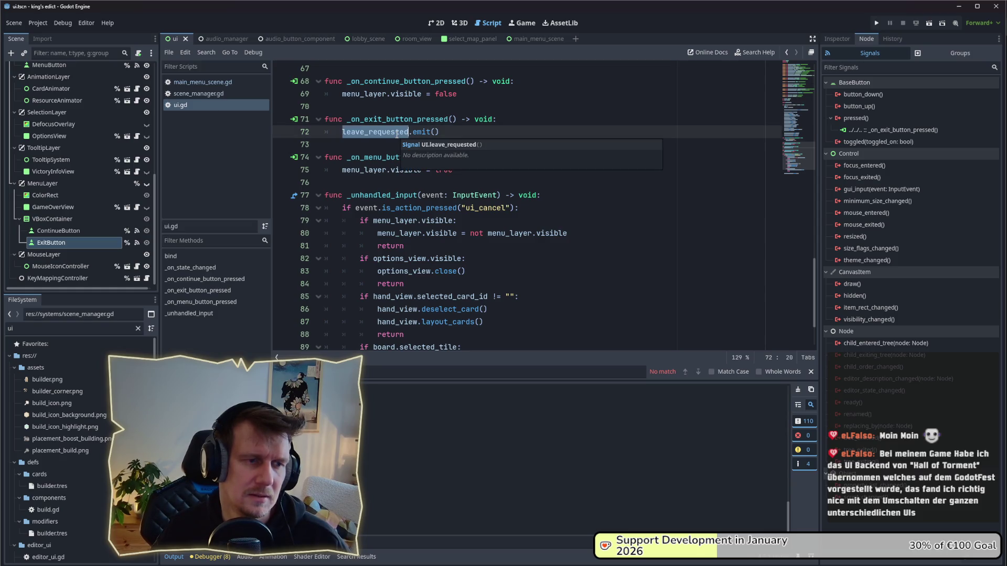
scroll(397, 133, "down", 1)
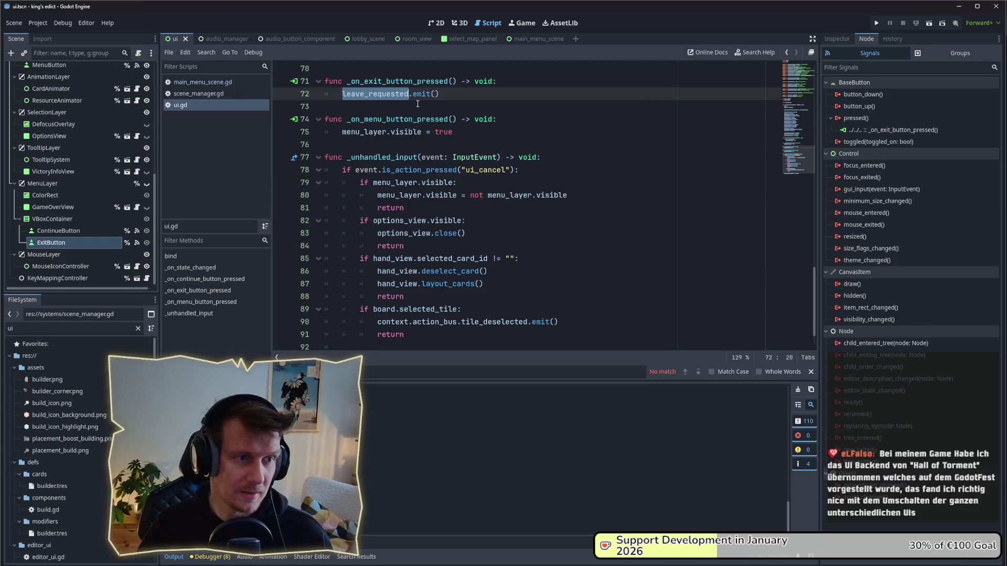
scroll(418, 104, "down", 1)
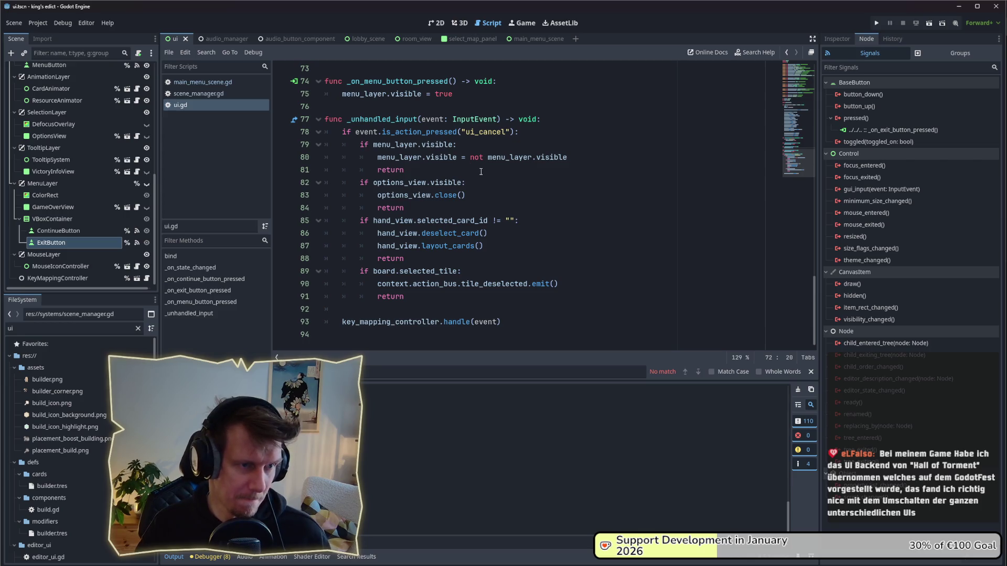
scroll(480, 172, "up", 3)
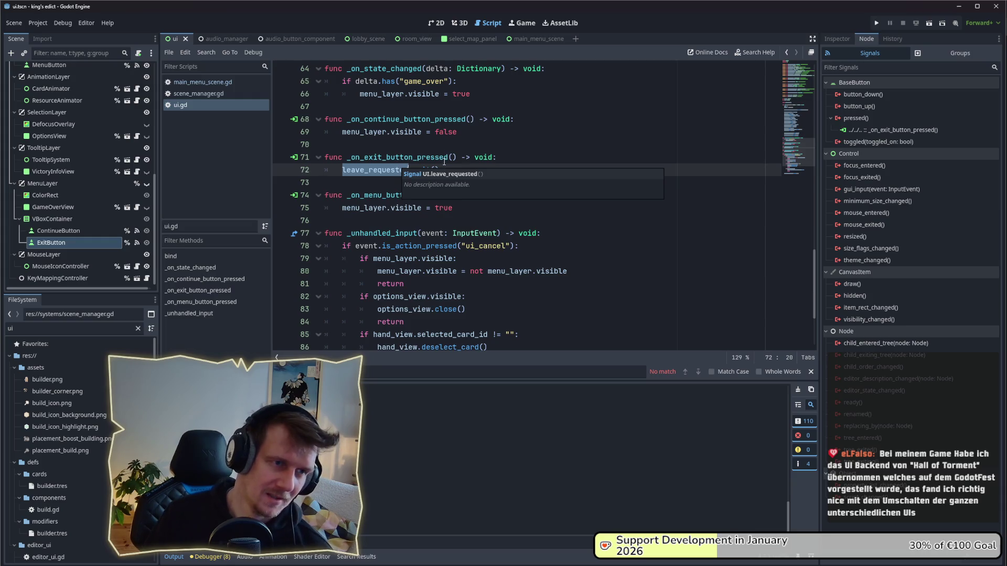
scroll(446, 135, "up", 3)
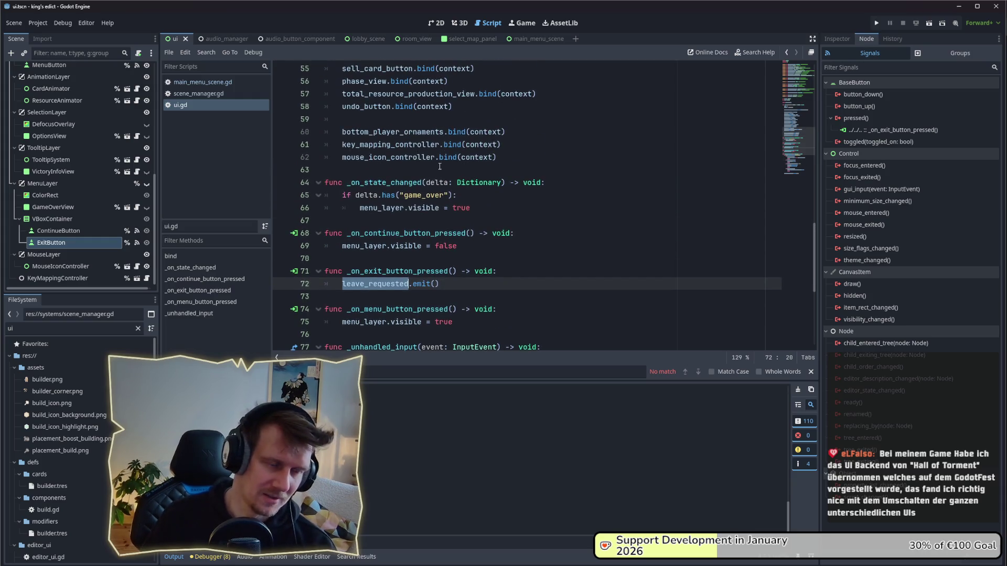
Search all files for SceneManager.to_lobby (3 matches in 3 files) and open room.gd's call
left_click(481, 208)
key("ctrl+shift+f")
type("C")
key("BackSpace")
type("SceneManage")
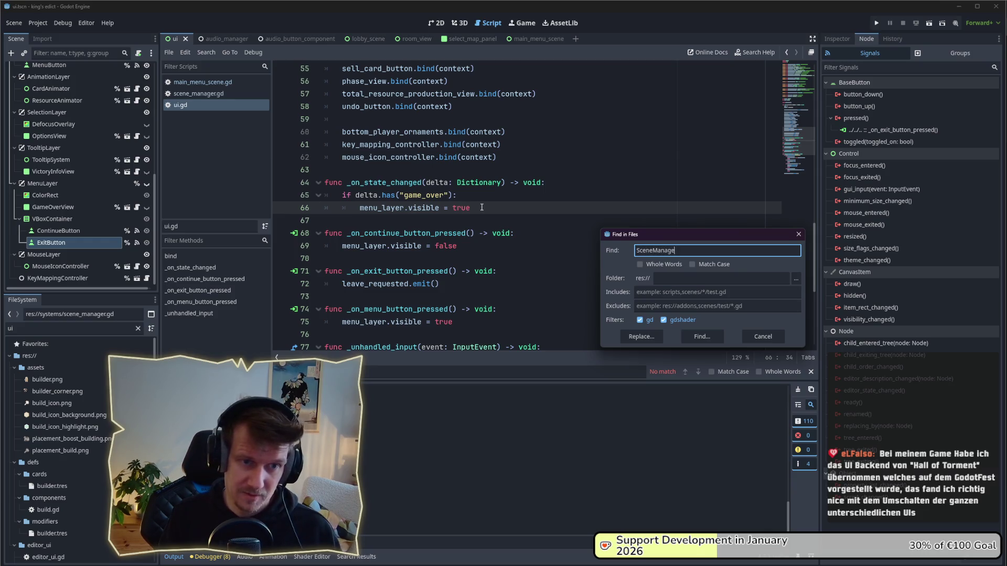
type(".to_")
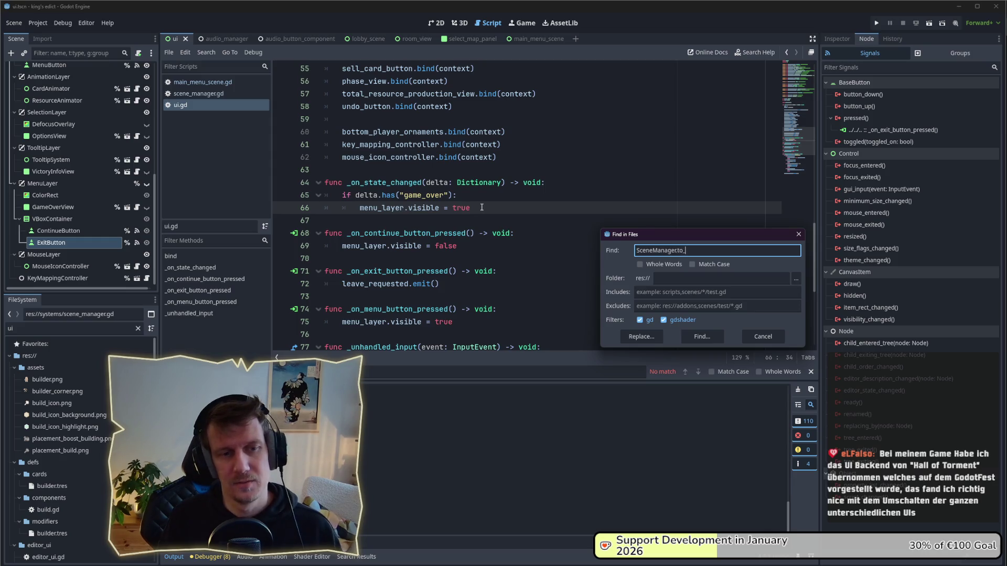
type("lobby")
key("Return")
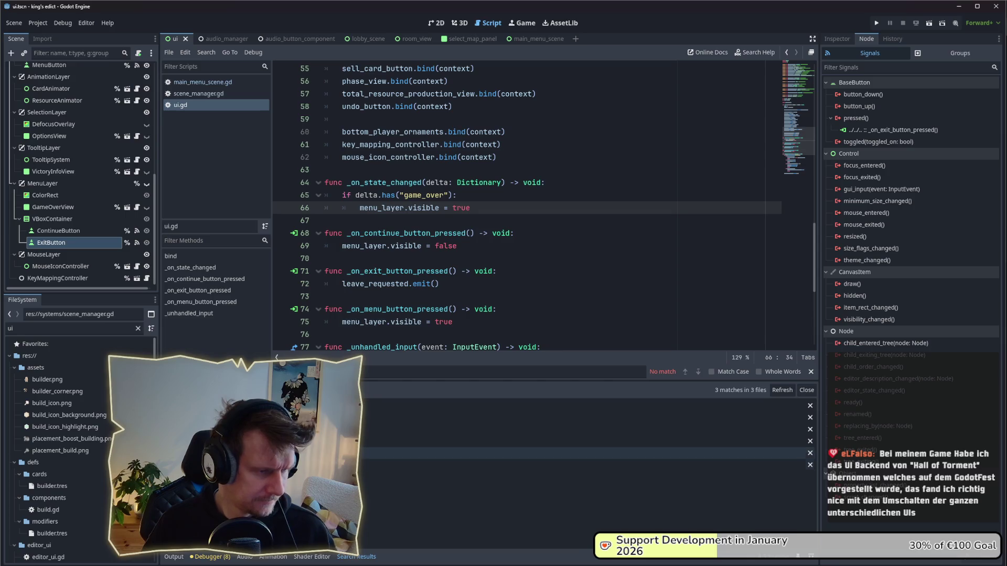
left_click(326, 441)
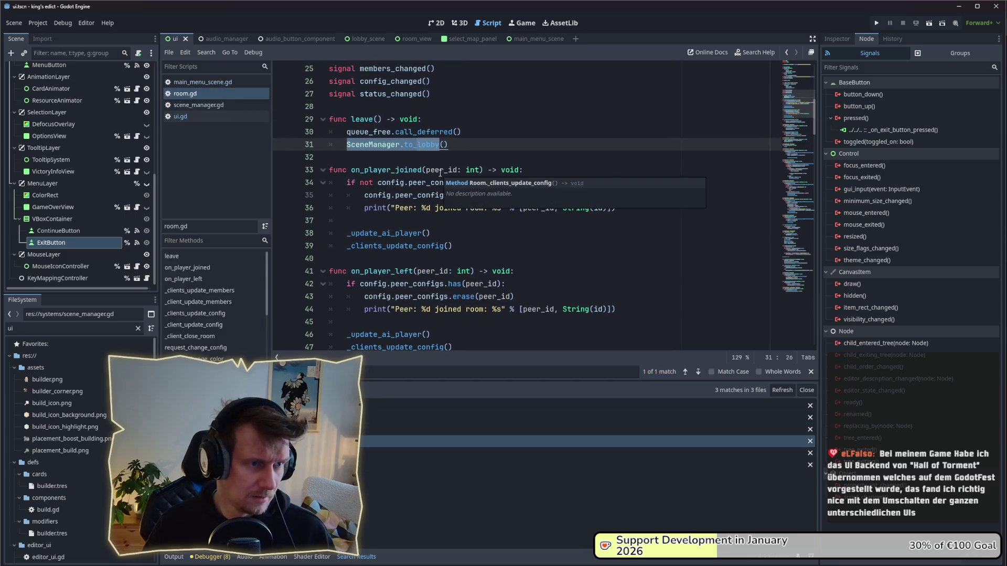
Review the to_lobby calls in room.gd and room_view.gd from the search results
double_click(426, 145)
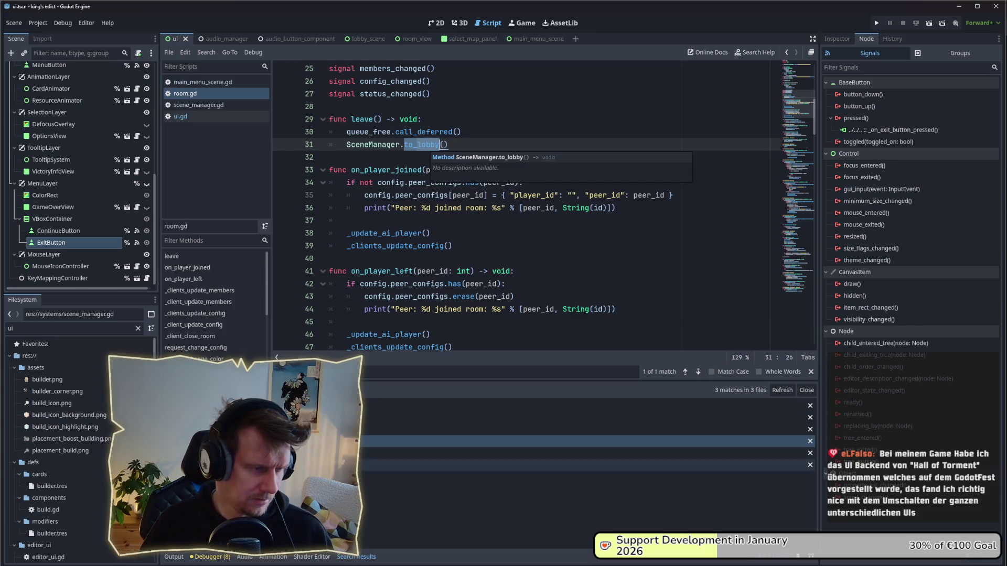
left_click(472, 417)
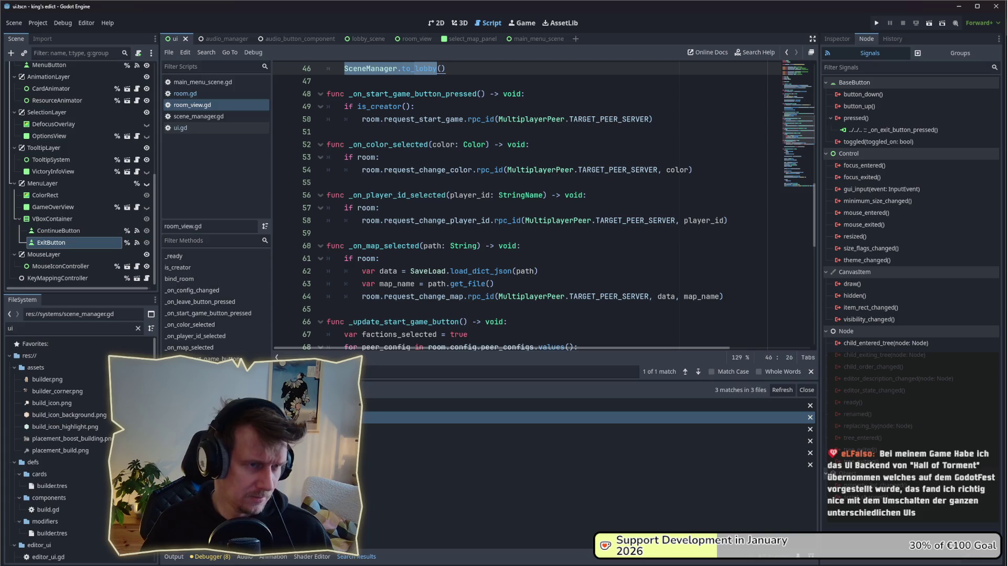
scroll(428, 218, "up", 3)
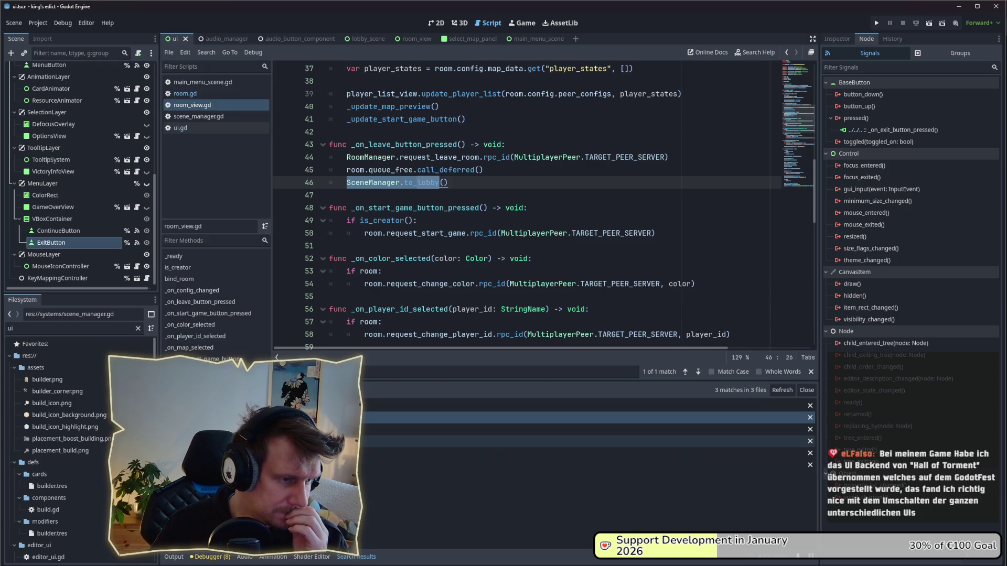
left_click(472, 441)
scroll(425, 265, "up", 8)
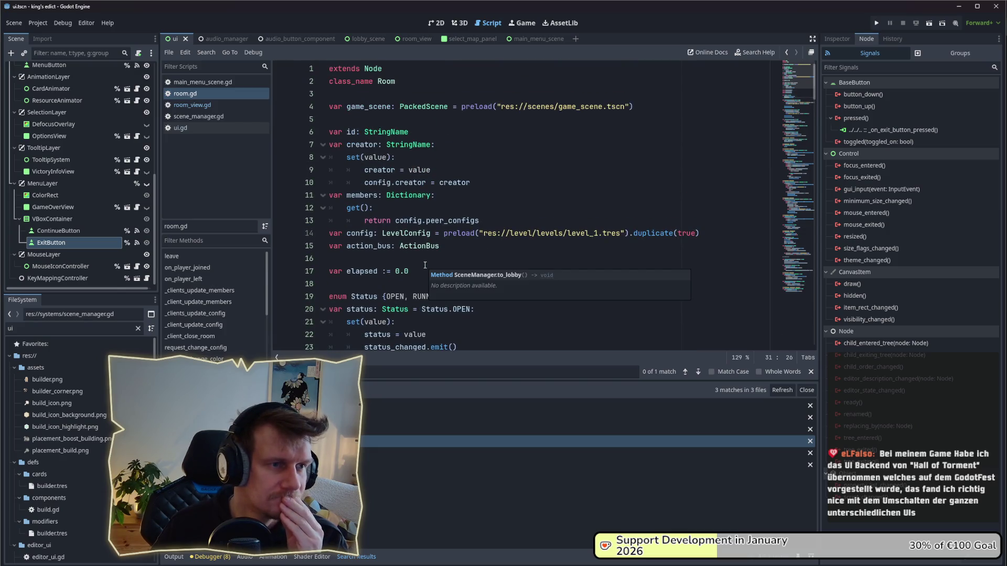
scroll(425, 265, "down", 4)
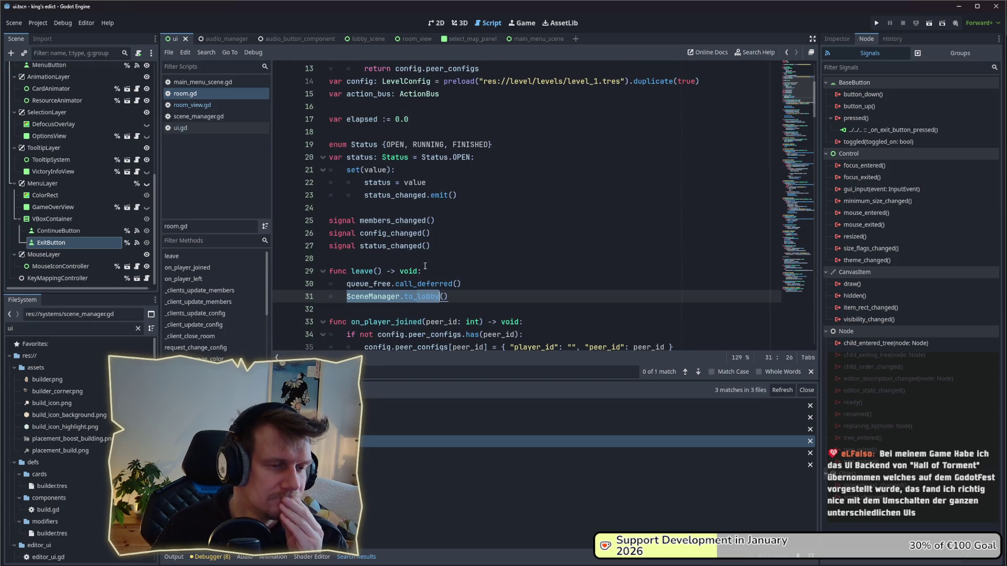
key("Escape")
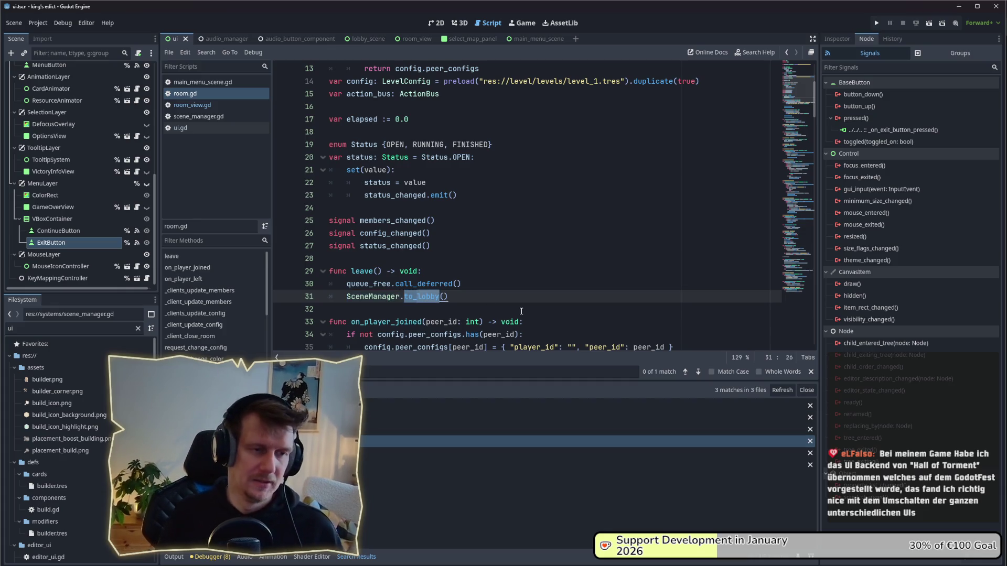
left_click(404, 417)
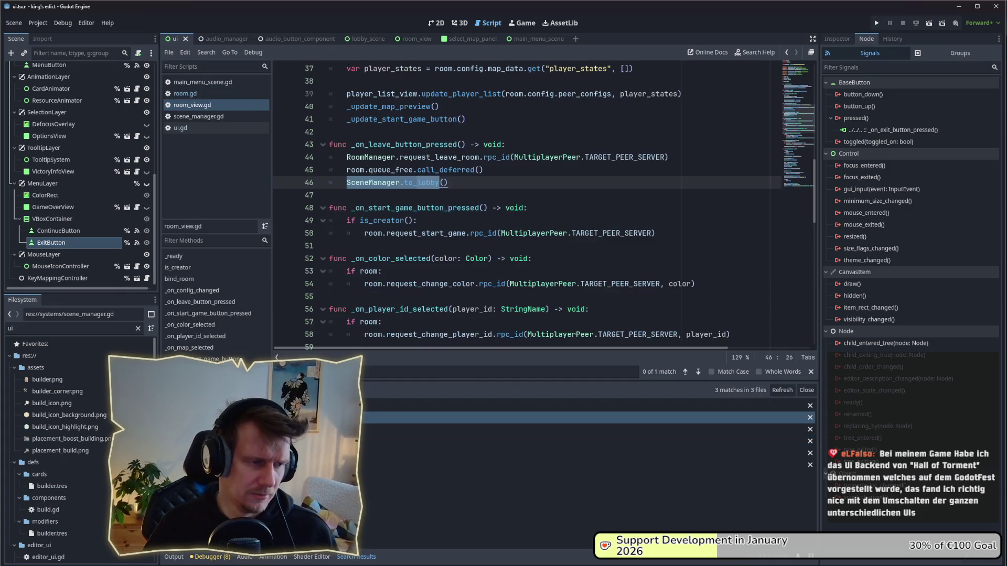
scroll(466, 208, "up", 2)
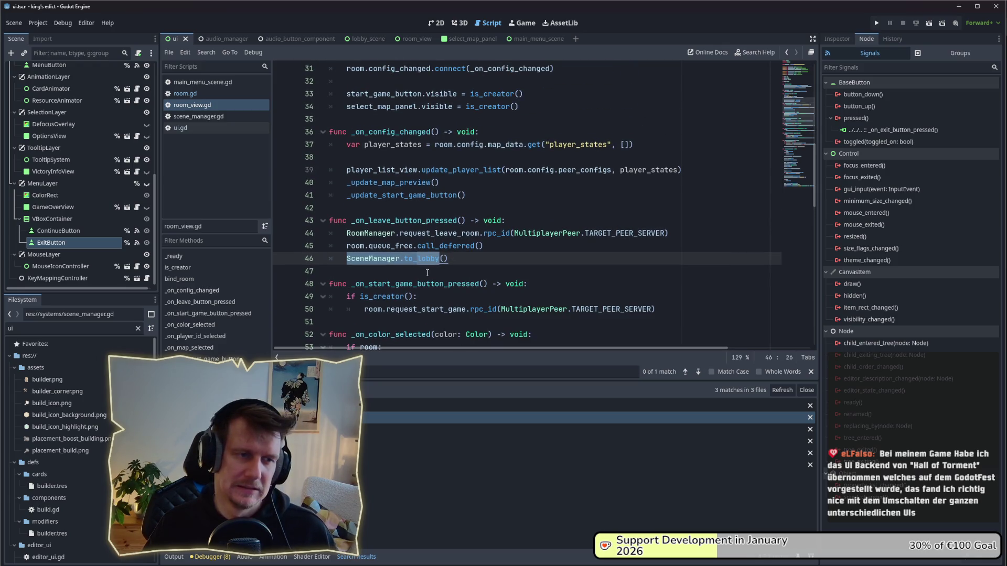
In room_view.gd line 46, replace 'lobby' in the to_lobby call with 'M'
left_click(415, 261)
key("Delete")
key("Delete")
key("Delete")
key("ctrl+space")
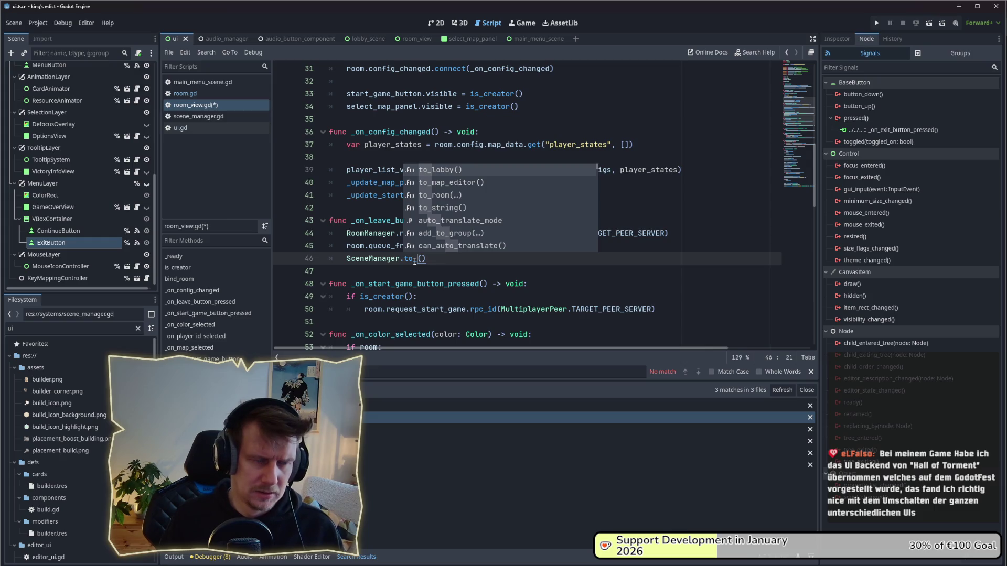
type("M")
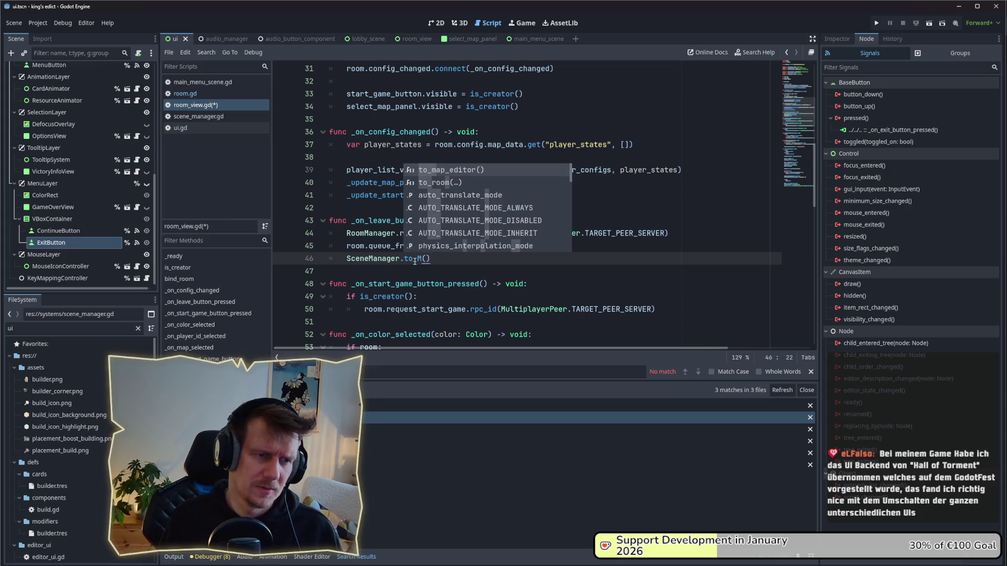
left_click(390, 263, "ctrl")
Add 'func to_menu() -> void:' after start_game in scene_manager.gd
scroll(418, 268, "down", 8)
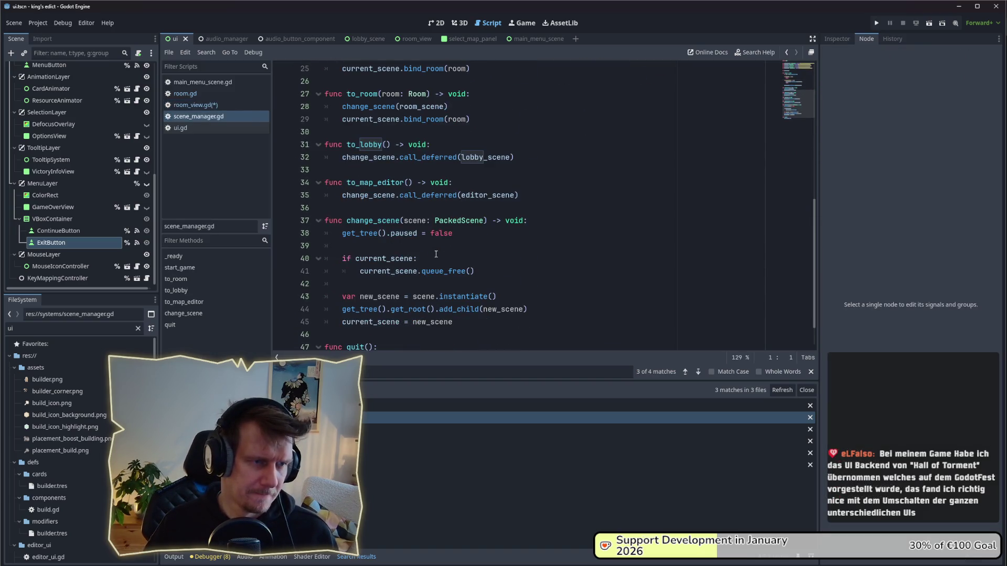
scroll(435, 254, "up", 3)
left_click(417, 201)
key("Return")
type("func to_menu")
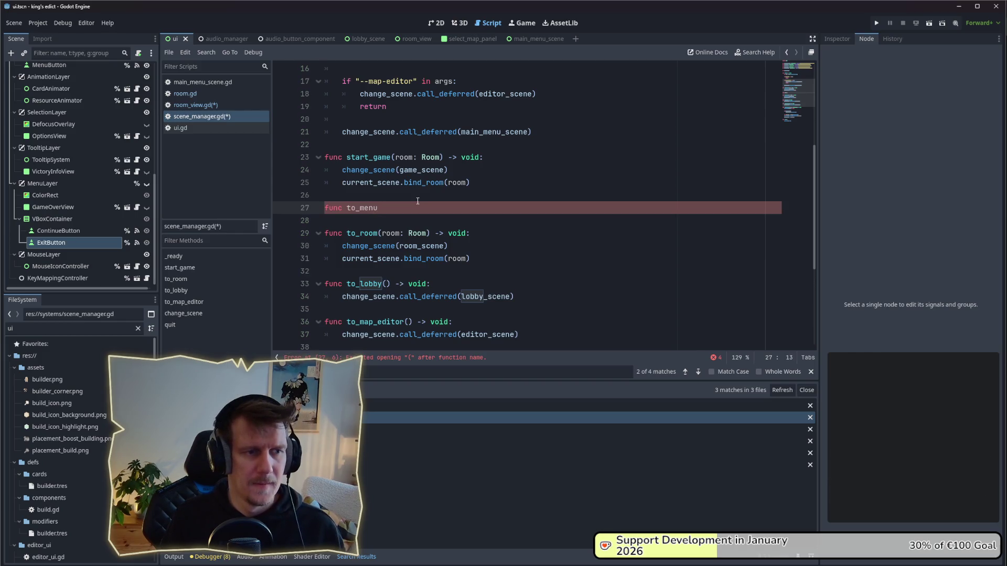
type("() -> void:")
key("Return")
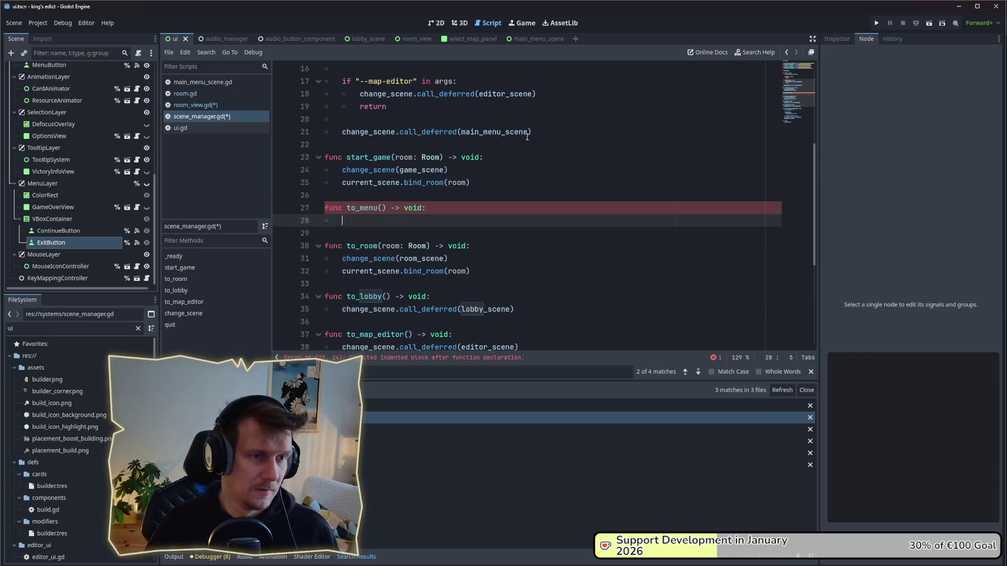
Move the main_menu_scene change line from _ready into to_menu's body and save
left_click(524, 137)
key("shift+Home")
key("shift+Home")
key("ctrl+c")
key("BackSpace")
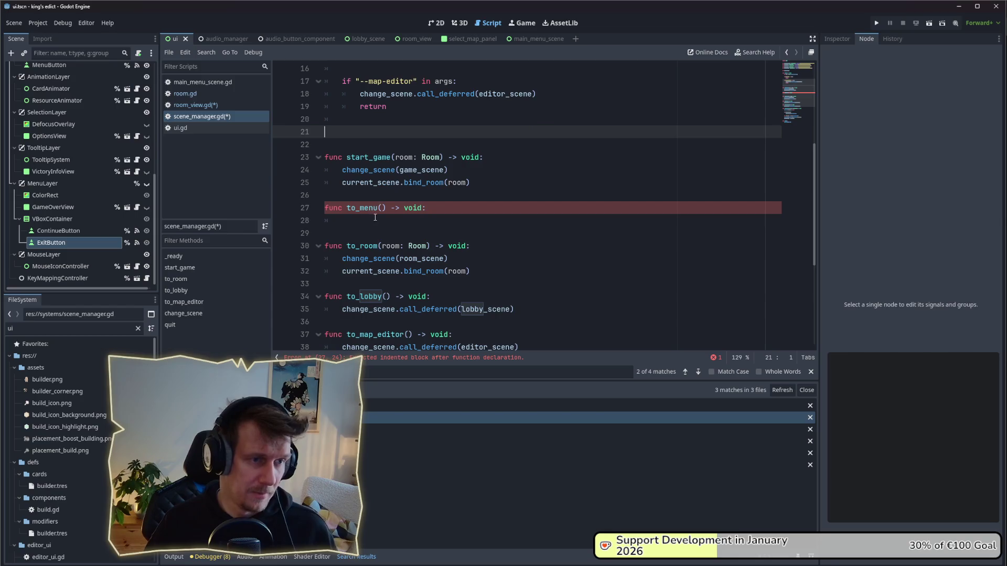
left_click(375, 216)
key("ctrl+v")
key("Home")
key("BackSpace")
key("Tab")
key("ctrl+s")
Call to_menu() on startup line 21 and save
left_click(420, 137)
key("Tab")
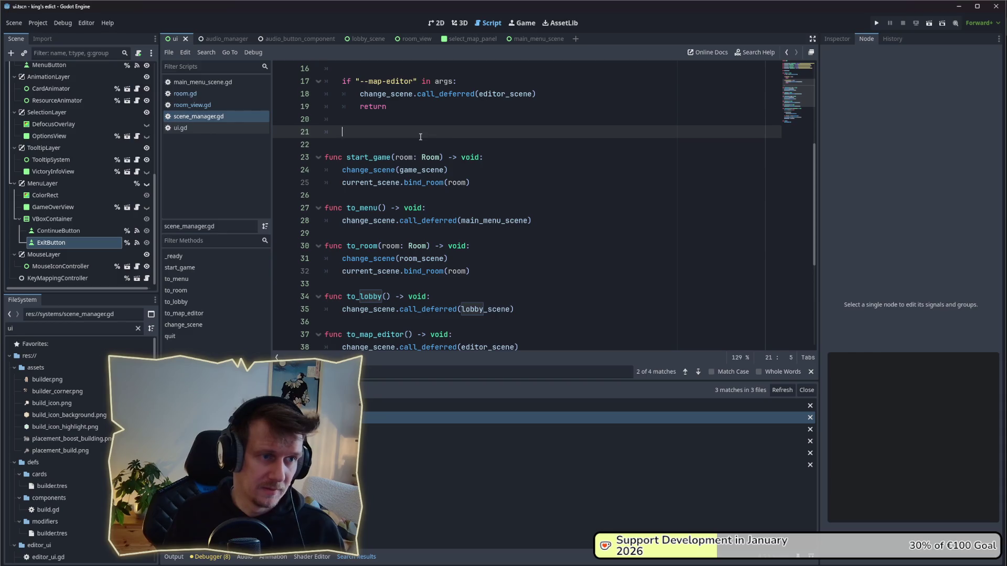
type("to_")
key("Down")
key("Down")
key("Return")
key("ctrl+s")
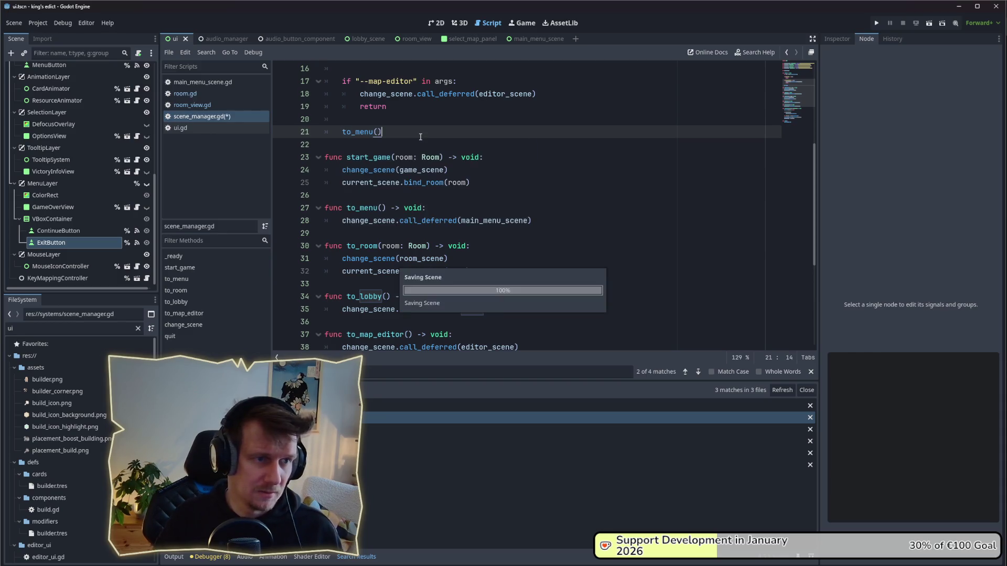
left_click(192, 105)
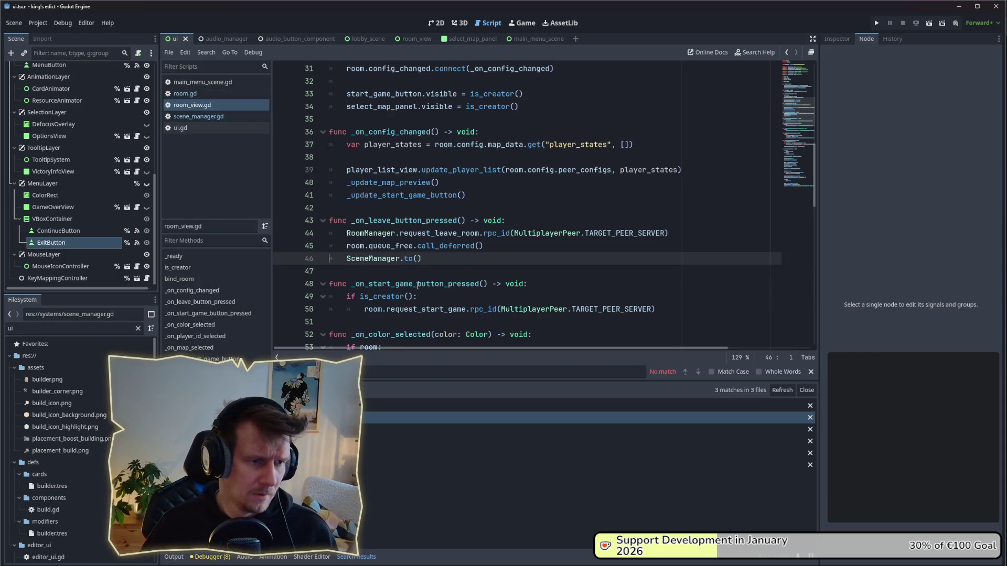
Change line 46 of room_view.gd to call SceneManager.to_menu() via autocomplete
left_click(411, 258)
type("_me")
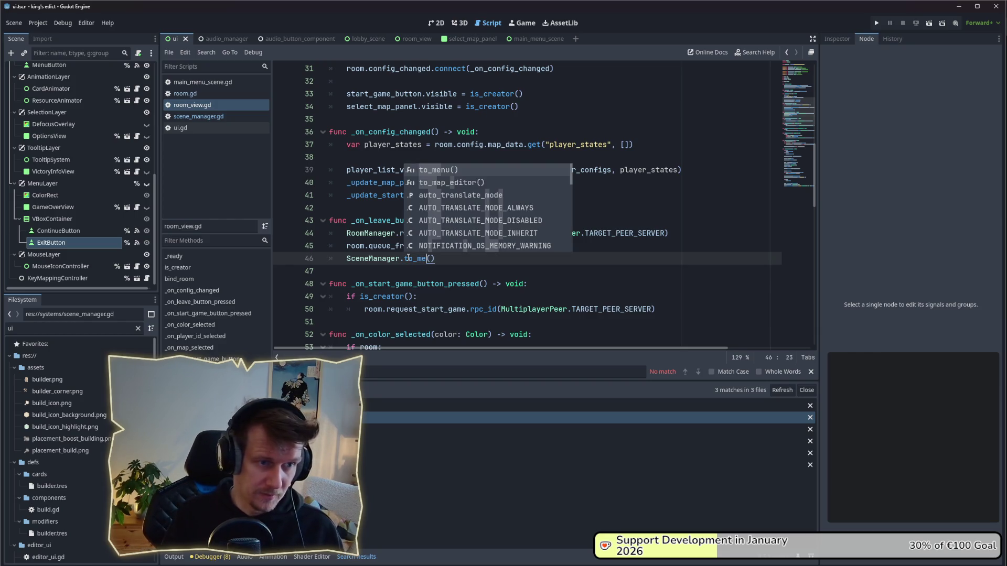
key("Return")
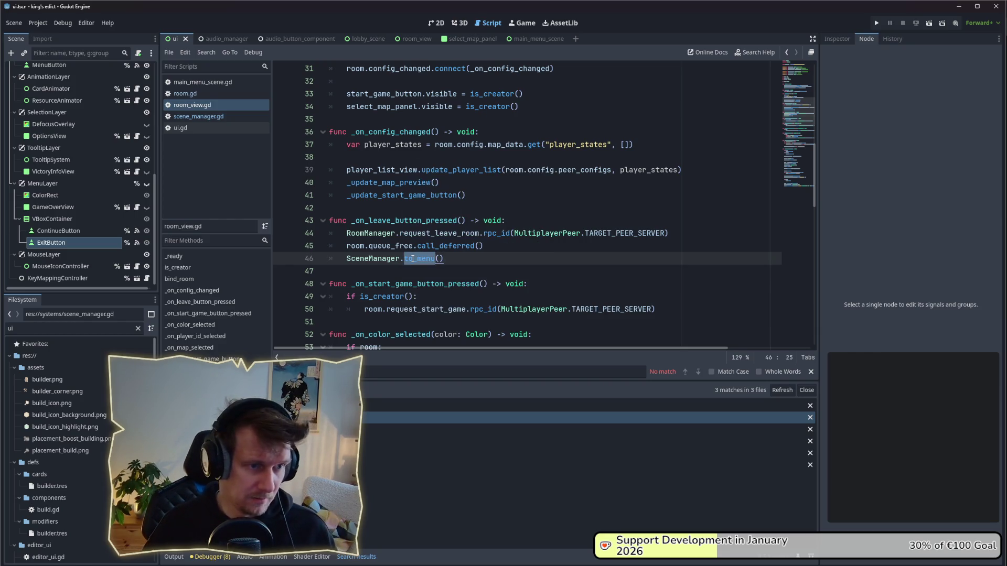
Replace to_lobby with to_menu on line 31 of room.gd
left_click(420, 246, "ctrl")
double_click(420, 296)
type("to_m")
key("Return")
left_click(373, 258)
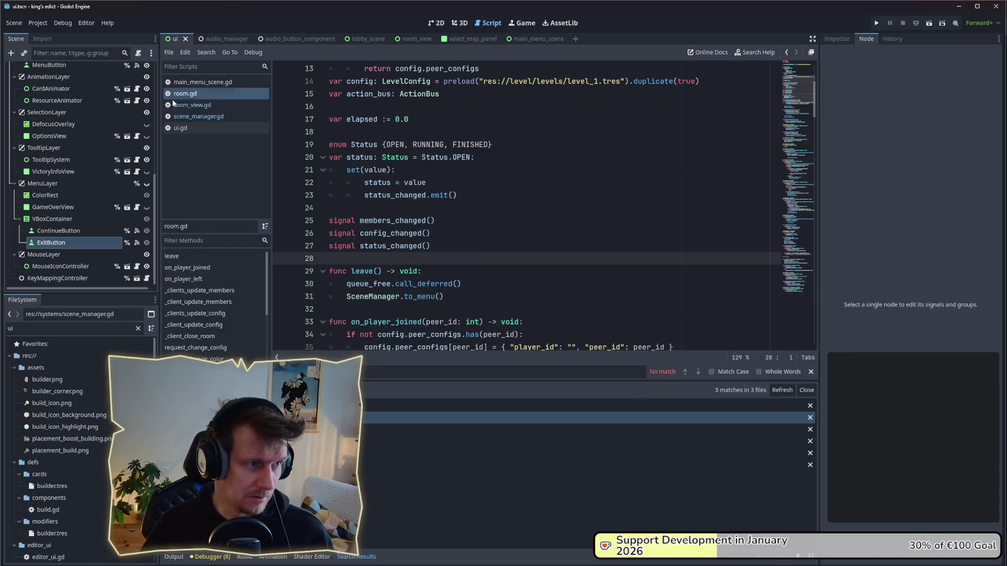
Review the updated to_menu() call on line 46 of room_view.gd
scroll(524, 250, "down", 1)
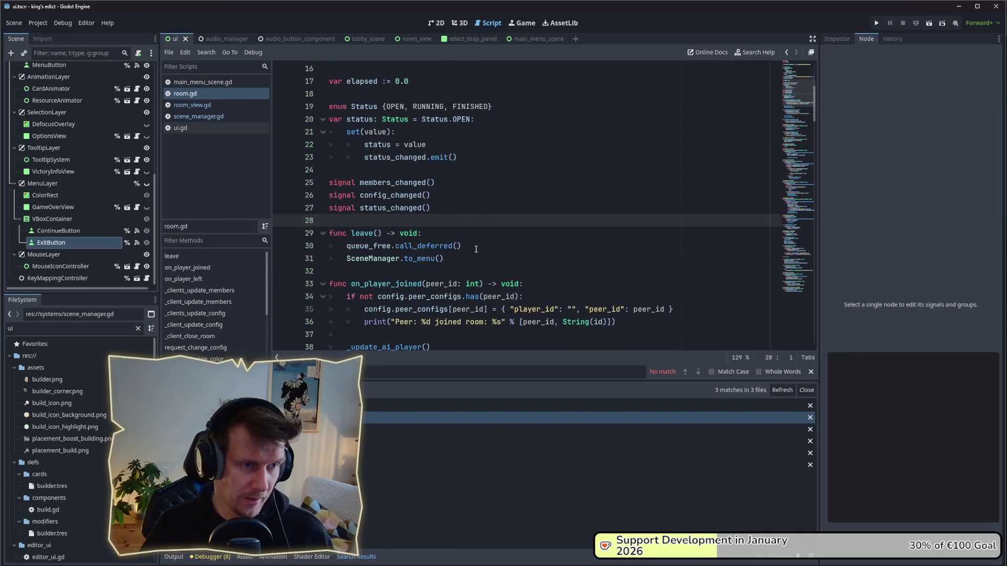
scroll(476, 247, "up", 5)
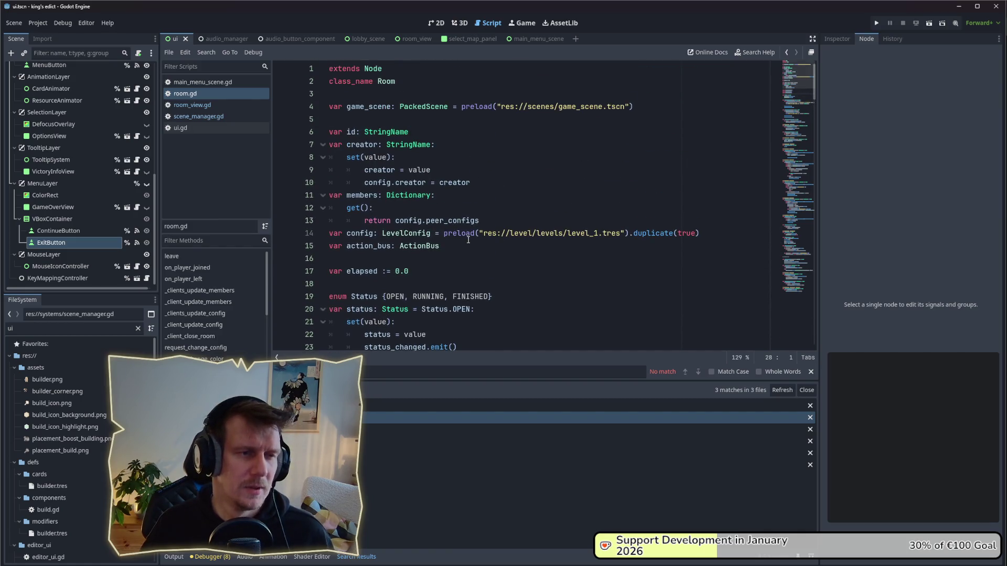
scroll(468, 239, "down", 3)
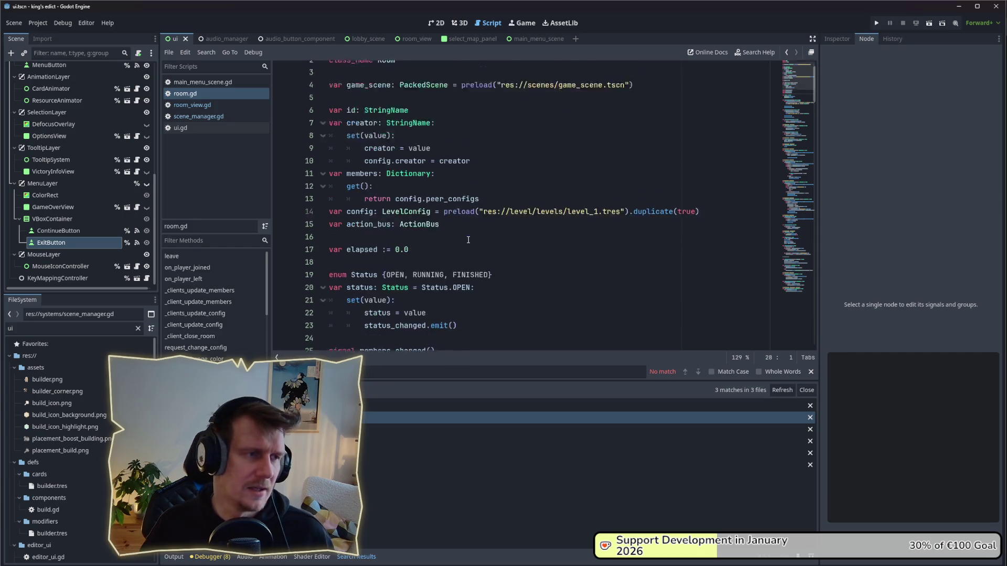
left_click(212, 107)
left_click(458, 256)
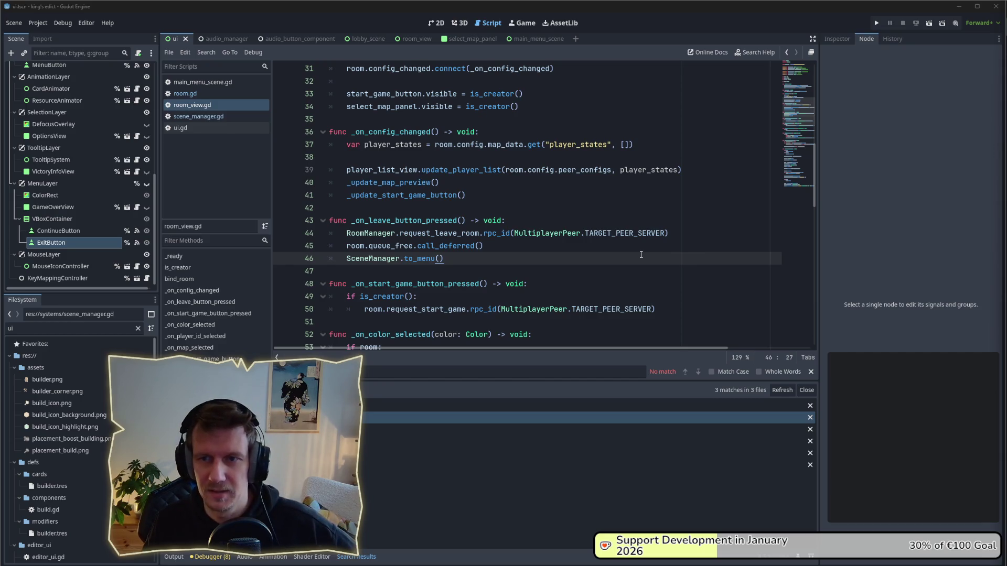
Run the project, move the game window left, and open the multiplayer lobby
left_click(466, 263)
left_click(877, 22)
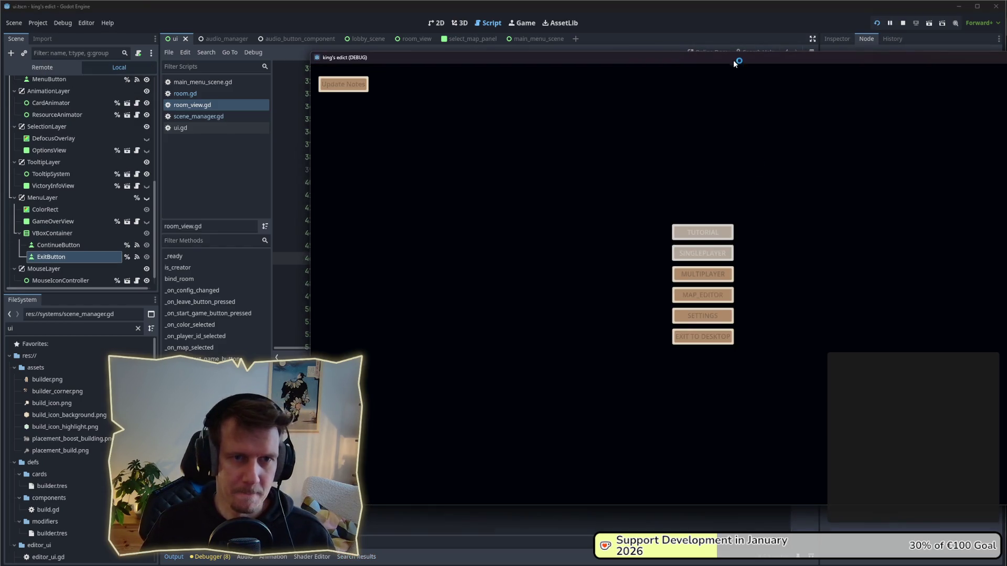
left_click_drag(734, 60, 572, 59)
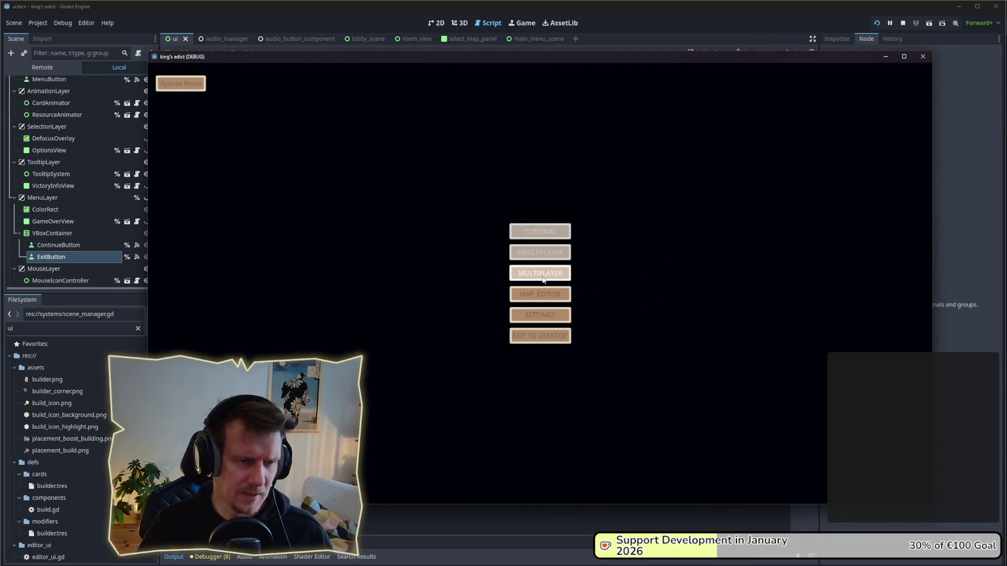
left_click(543, 279)
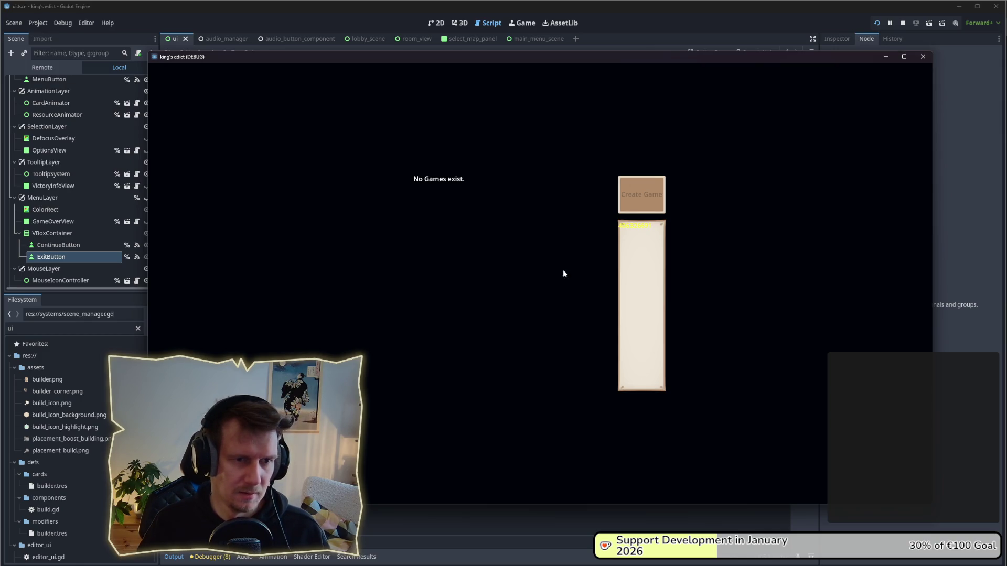
Create a game room on invasion.map with start position 0
left_click(640, 190)
left_click(635, 114)
left_click(628, 248)
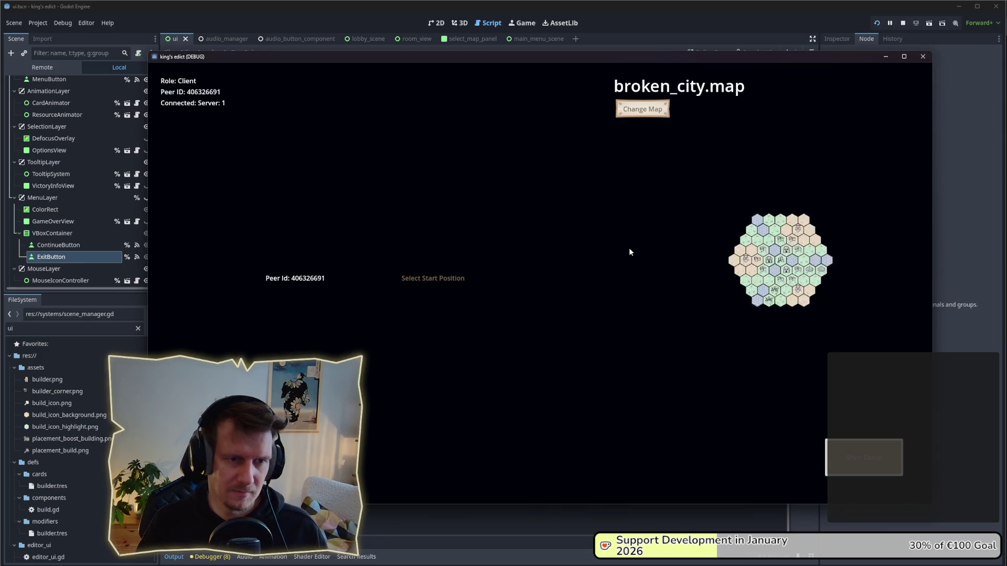
left_click(642, 110)
left_click(639, 280)
left_click(438, 278)
left_click(406, 301)
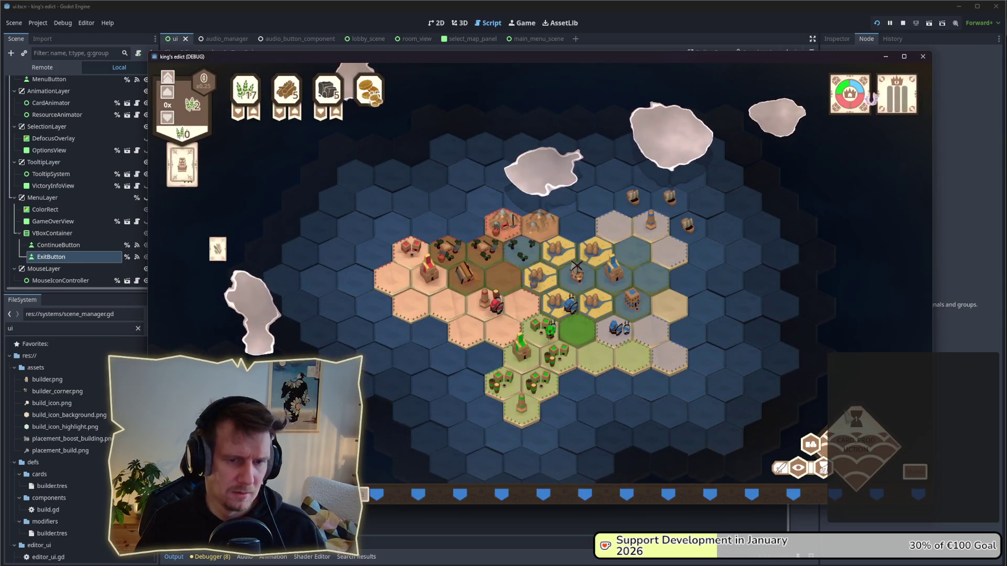
Pause with Esc, quit to the main menu, and reopen the multiplayer list
key("Escape")
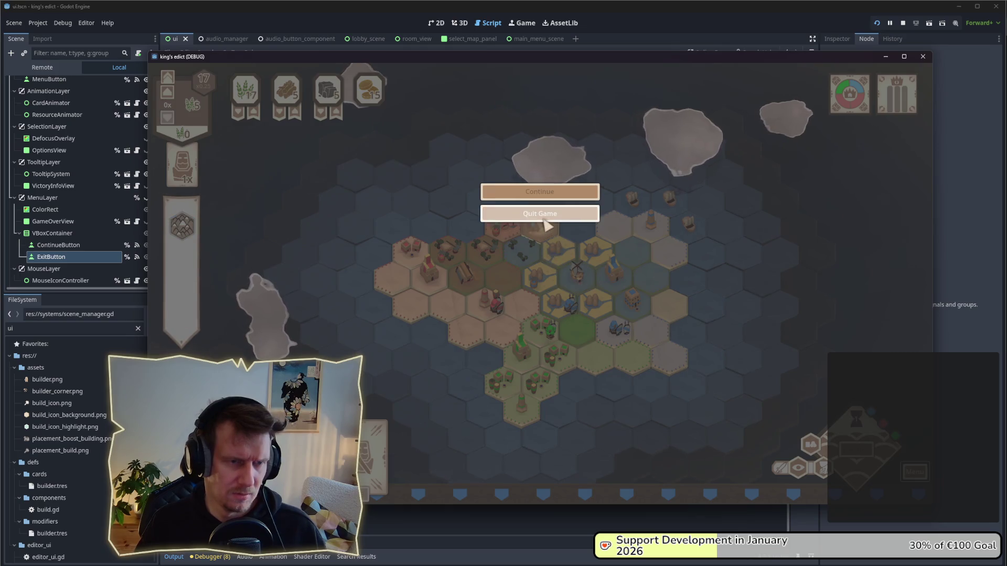
left_click(542, 217)
left_click(539, 275)
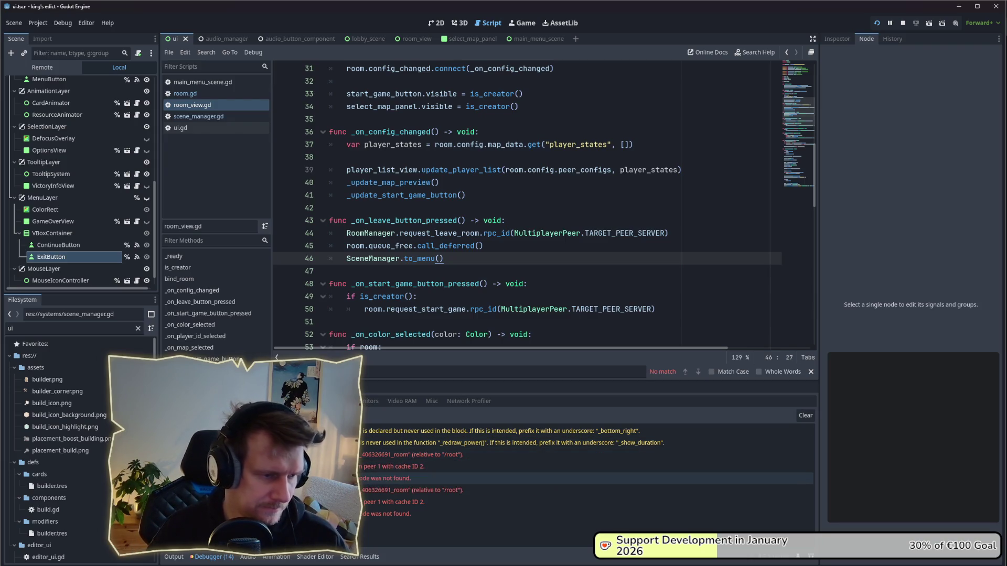
Inspect the debugger error rows and expand the RoomManager 'Node not found' error
left_click(367, 454)
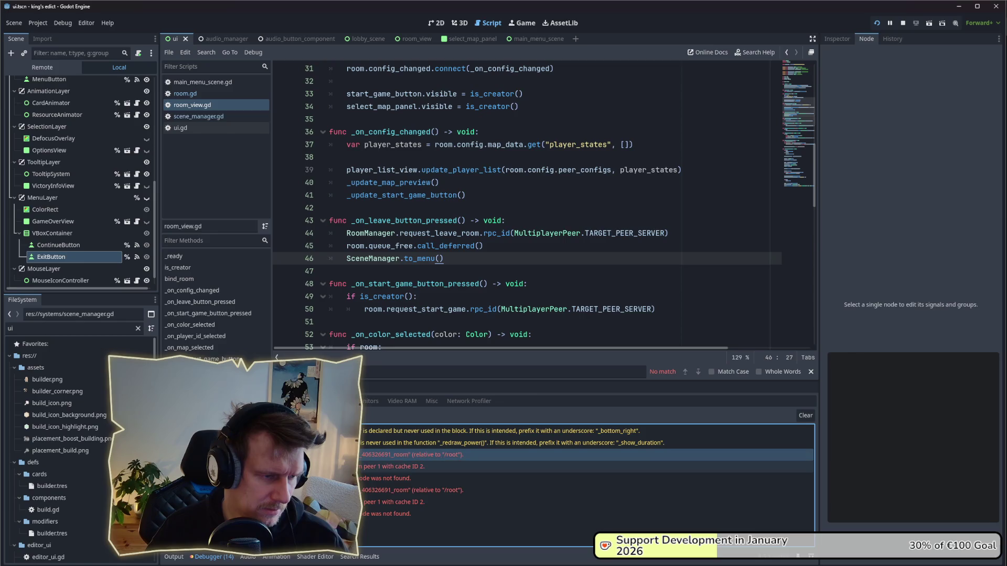
left_click(367, 466)
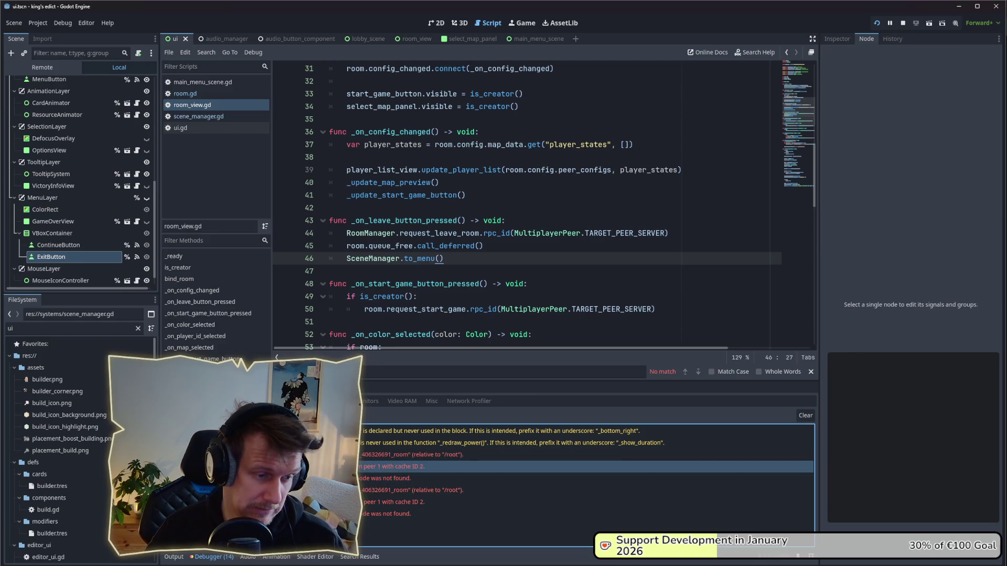
left_click(362, 479)
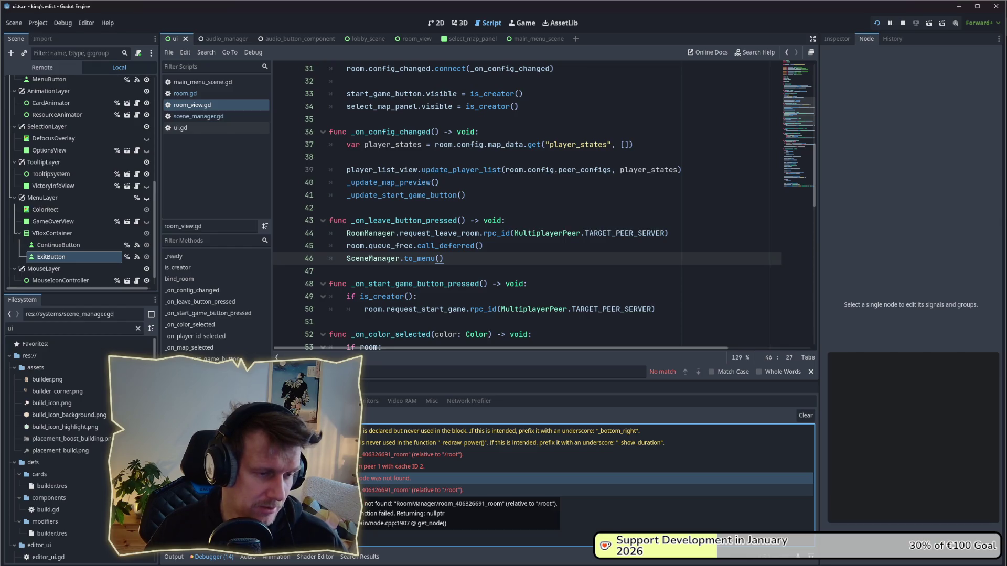
left_click(362, 455)
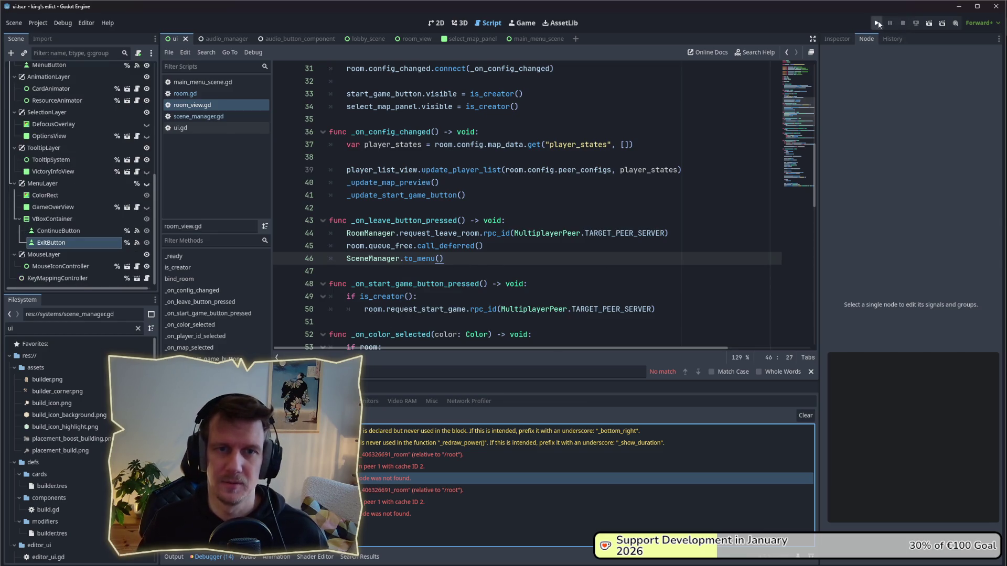
Relaunch the game and create a new multiplayer game
left_click(877, 22)
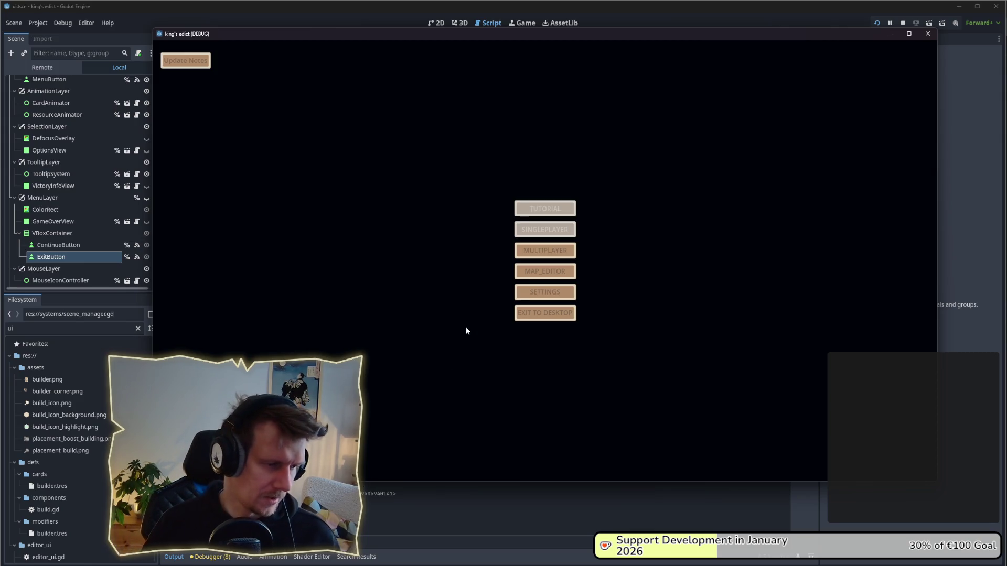
left_click(545, 250)
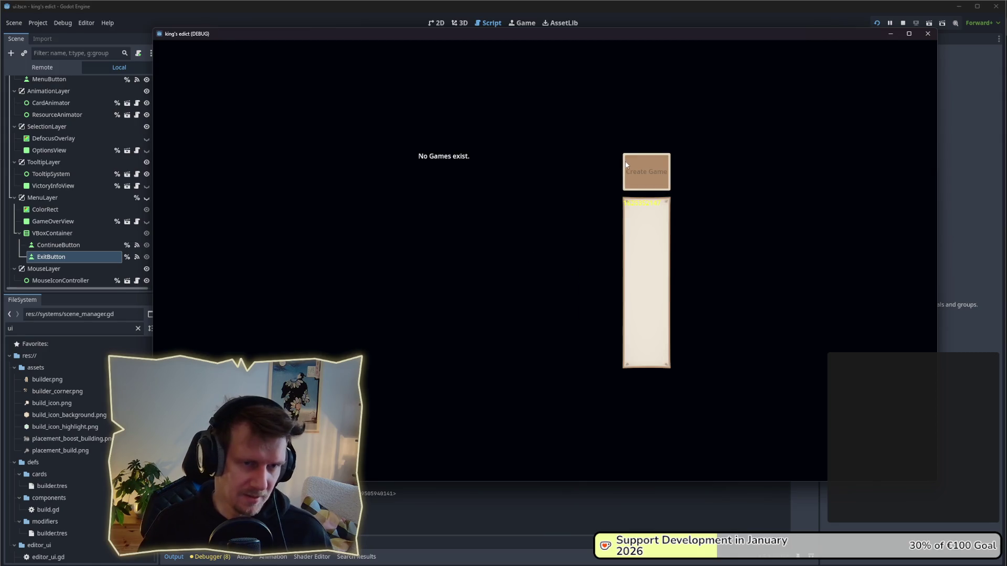
left_click(638, 173)
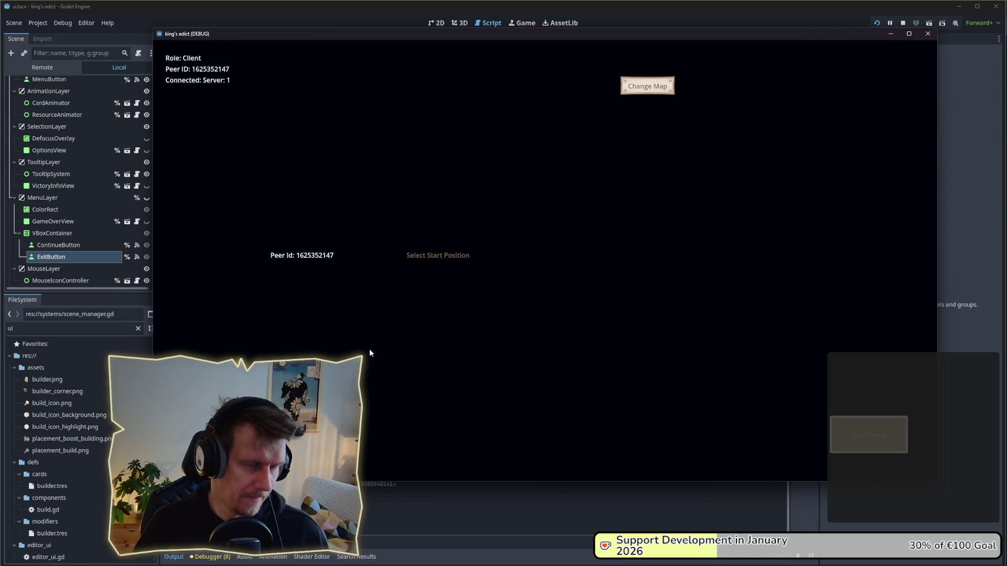
Switch the map from placement.map to kewl.map and start the match
left_click(644, 87)
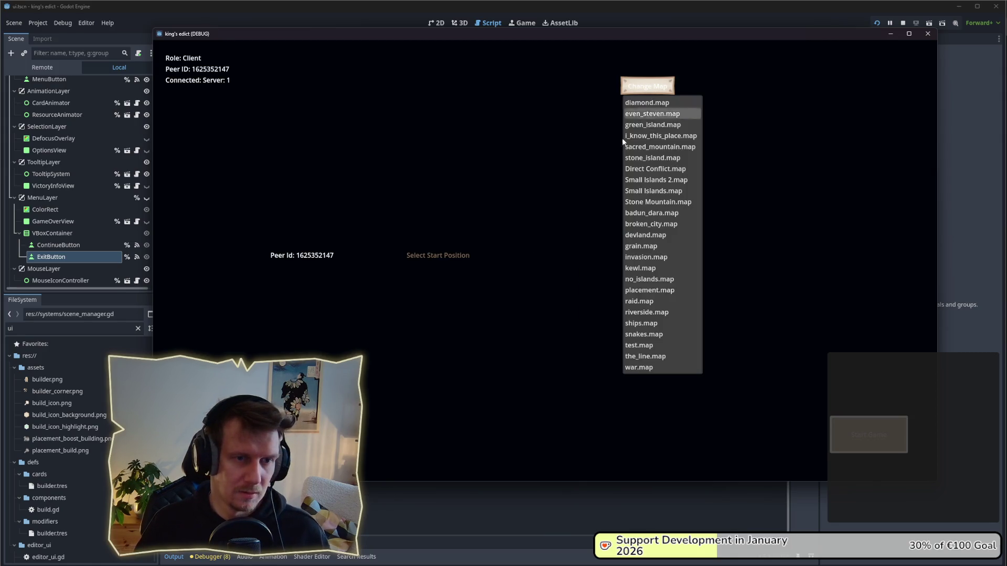
left_click(640, 291)
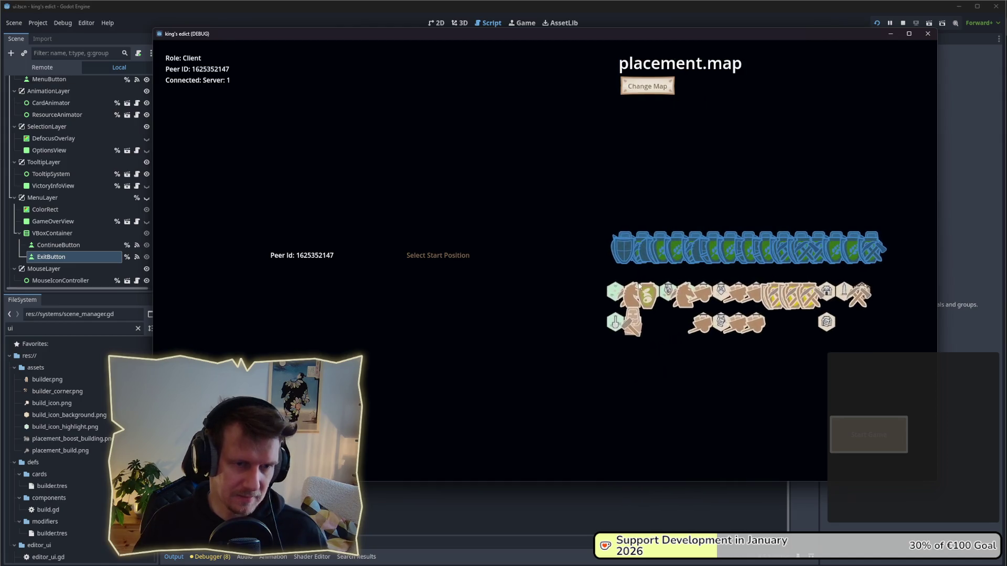
left_click(654, 87)
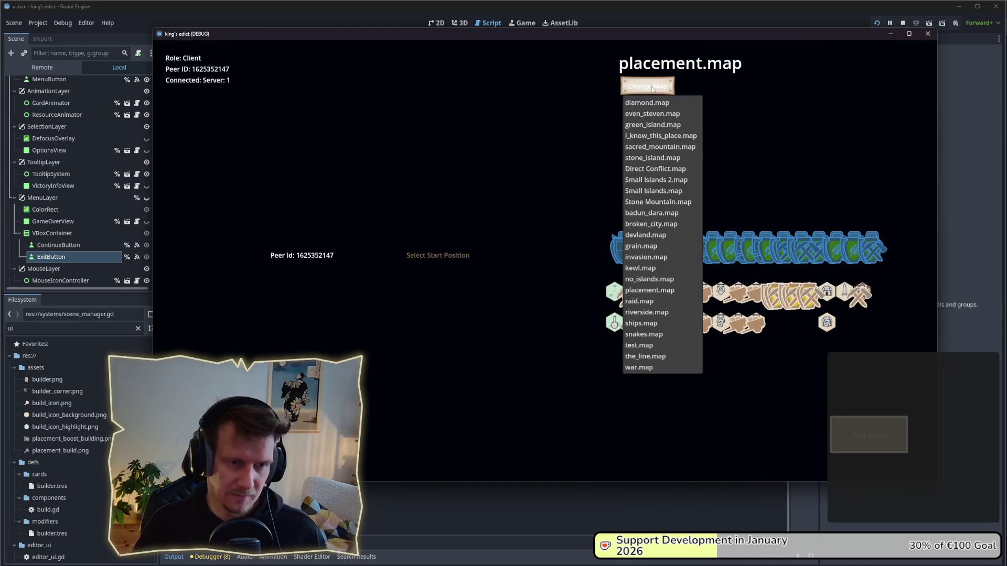
left_click(654, 268)
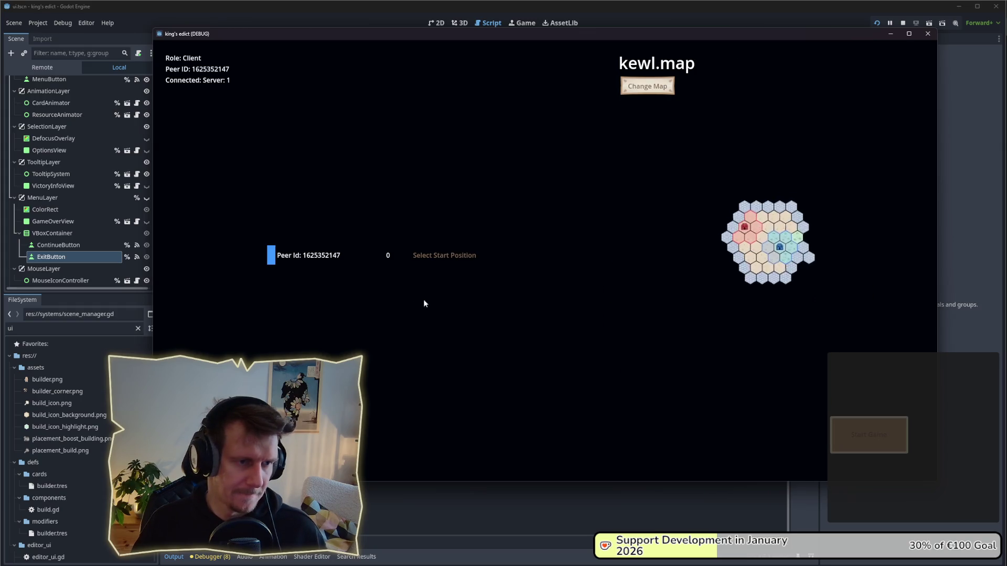
left_click(854, 432)
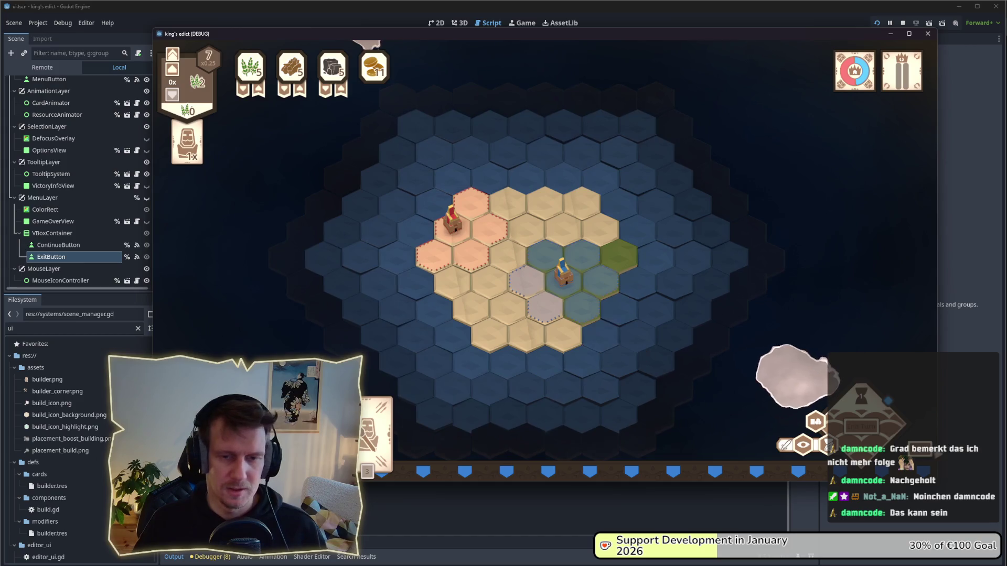
Quit the match via the Esc pause menu and create a new multiplayer game
key("Escape")
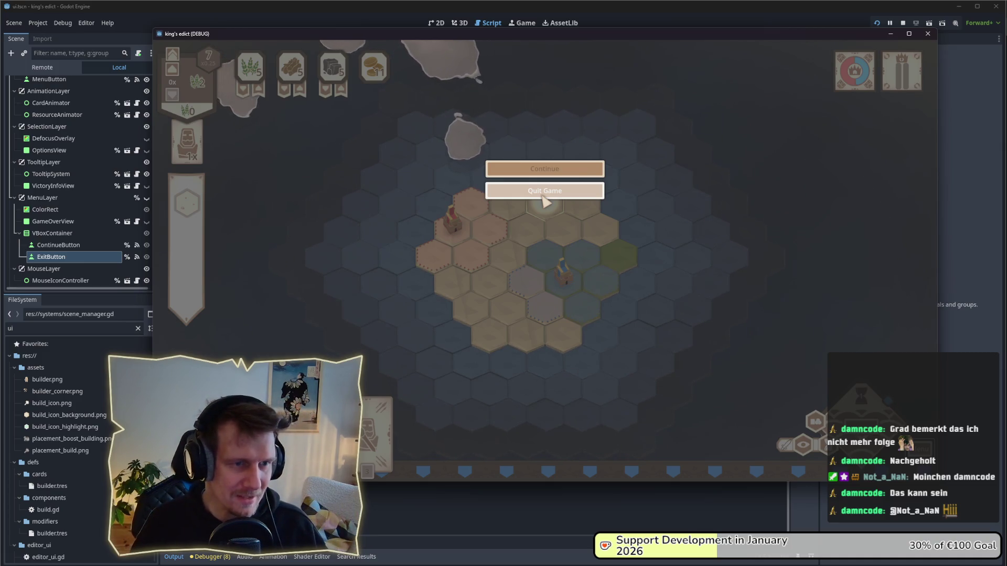
left_click(543, 195)
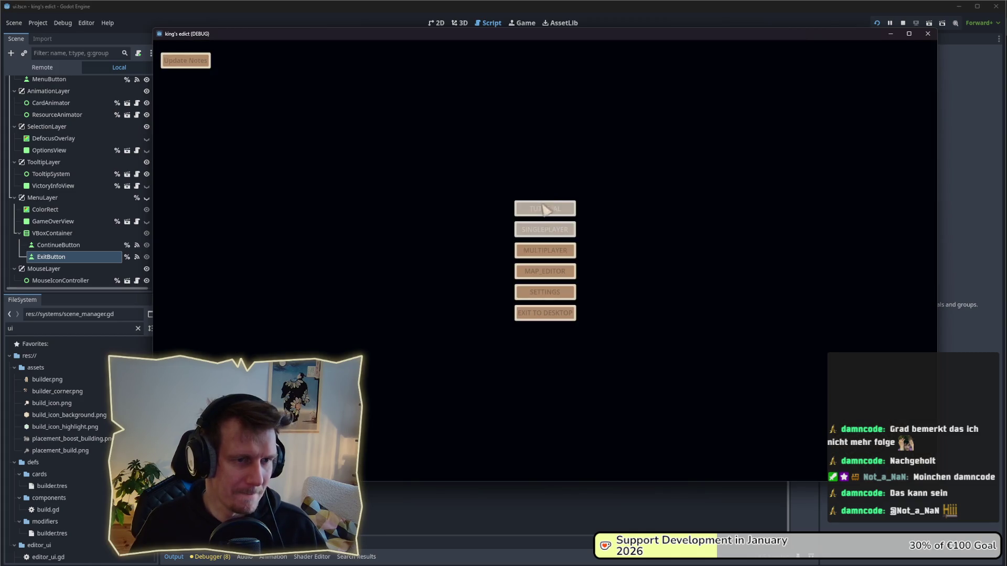
left_click(547, 250)
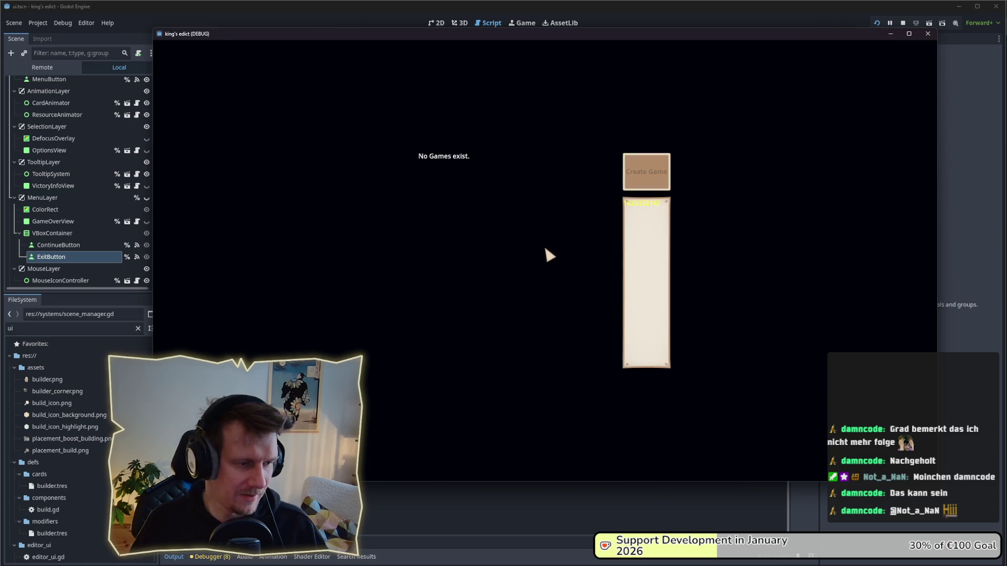
left_click(636, 179)
Check the debugger output in the editor, then return to the game
left_click(400, 519)
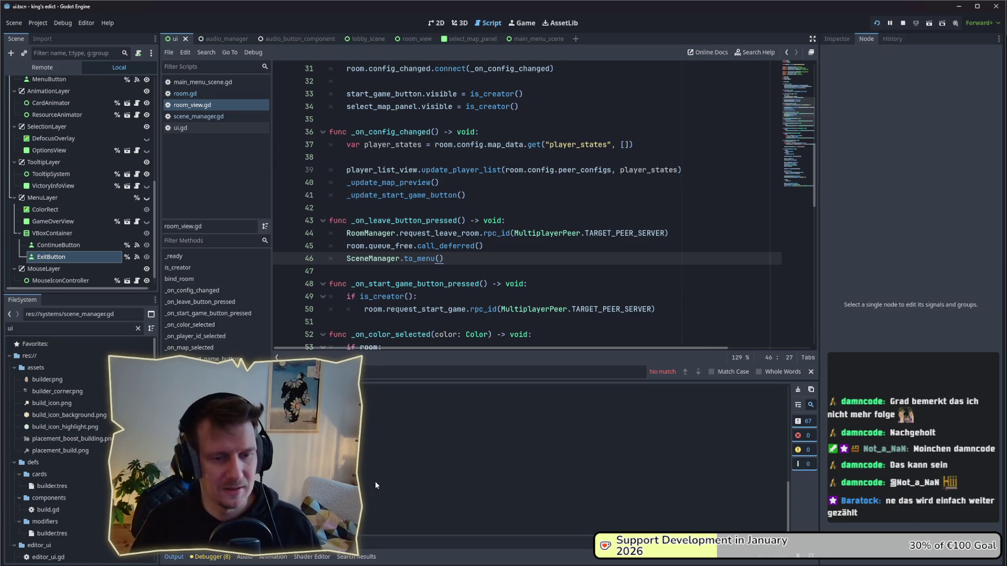
left_click(208, 559)
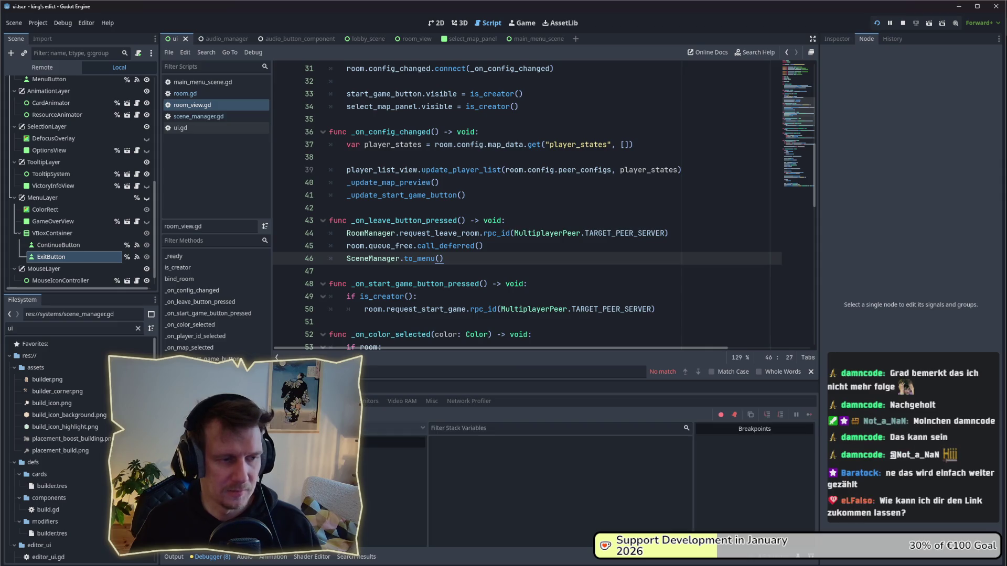
key("alt+Tab")
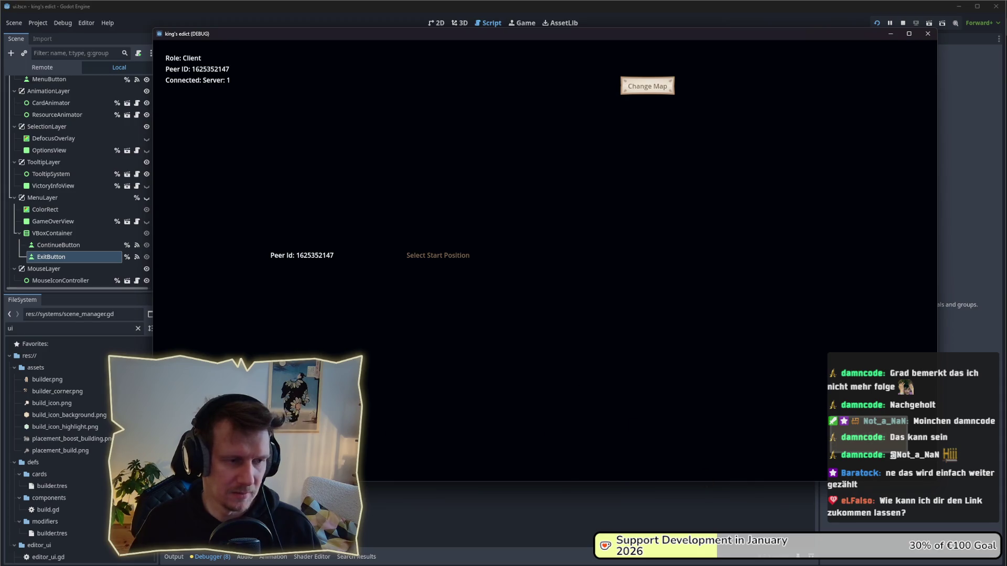
Choose Stone Mountain.map for the room and view the start position choices
left_click(641, 84)
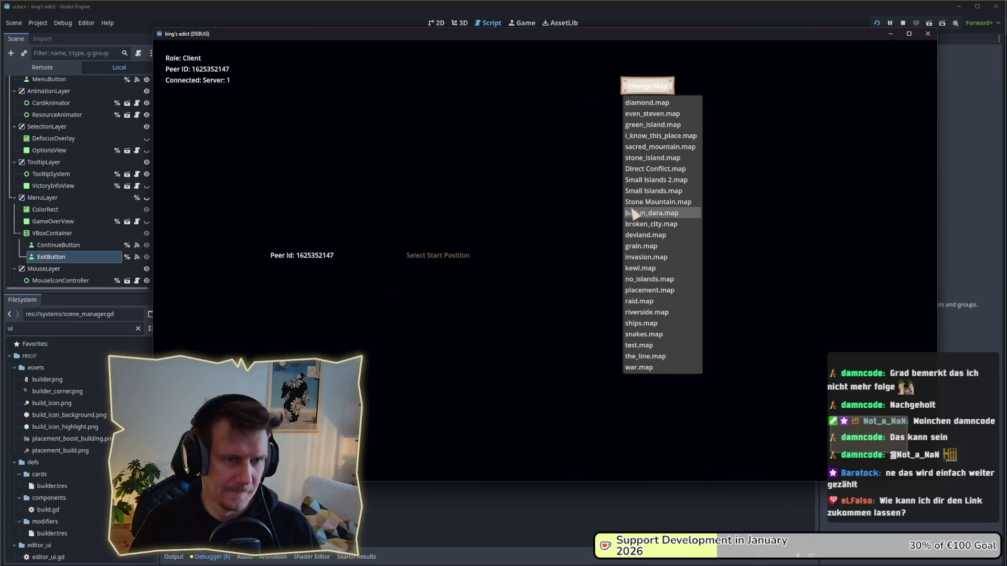
left_click(631, 211)
left_click(427, 256)
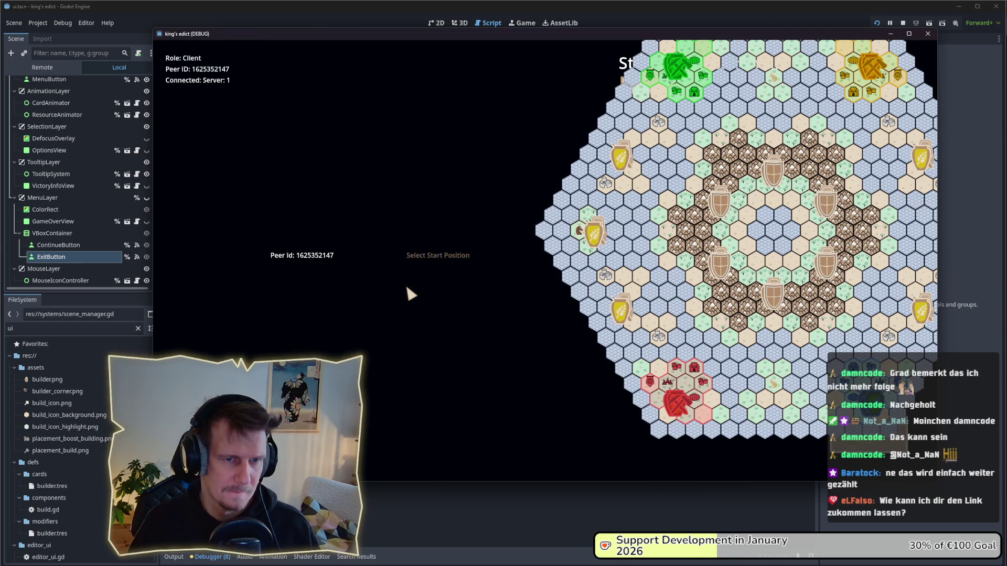
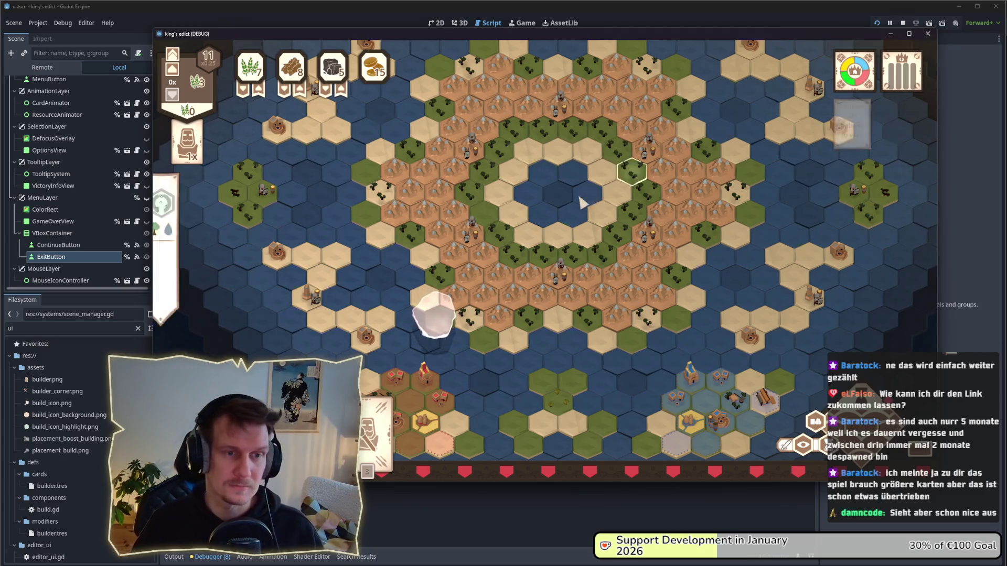
Pause the King's Edict match and quit it back to the game's main menu
key("Escape")
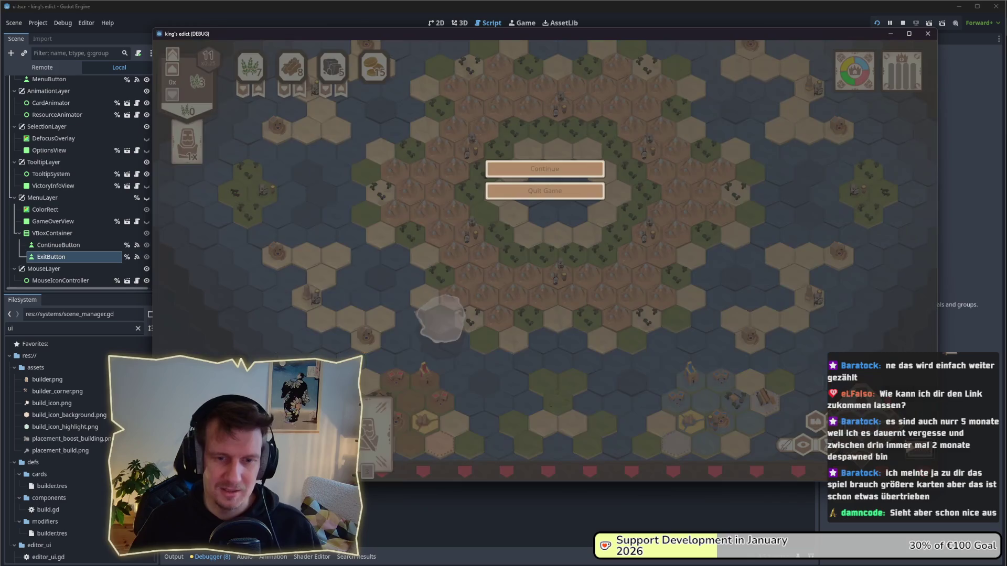
key("F8")
key("alt+Tab")
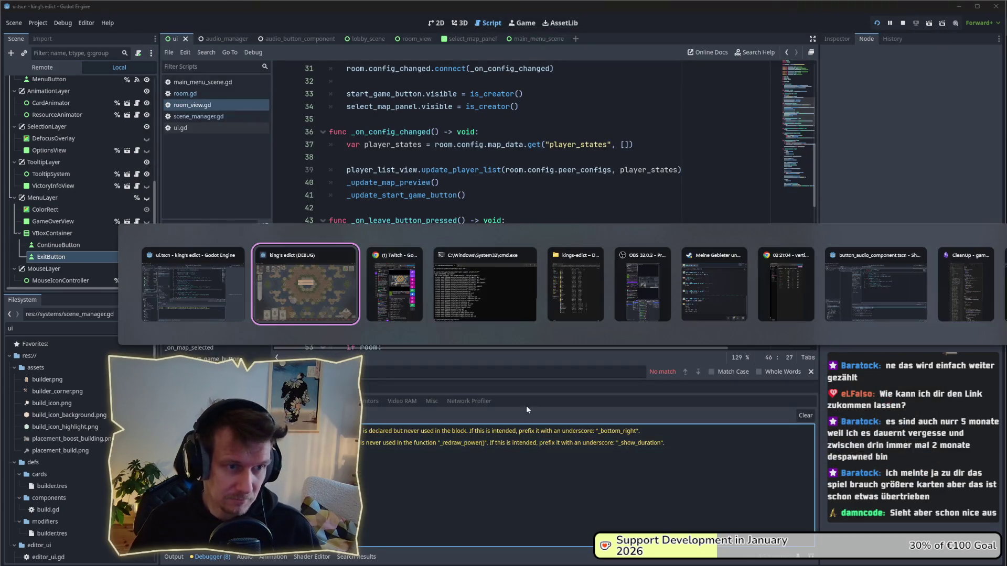
left_click(576, 192)
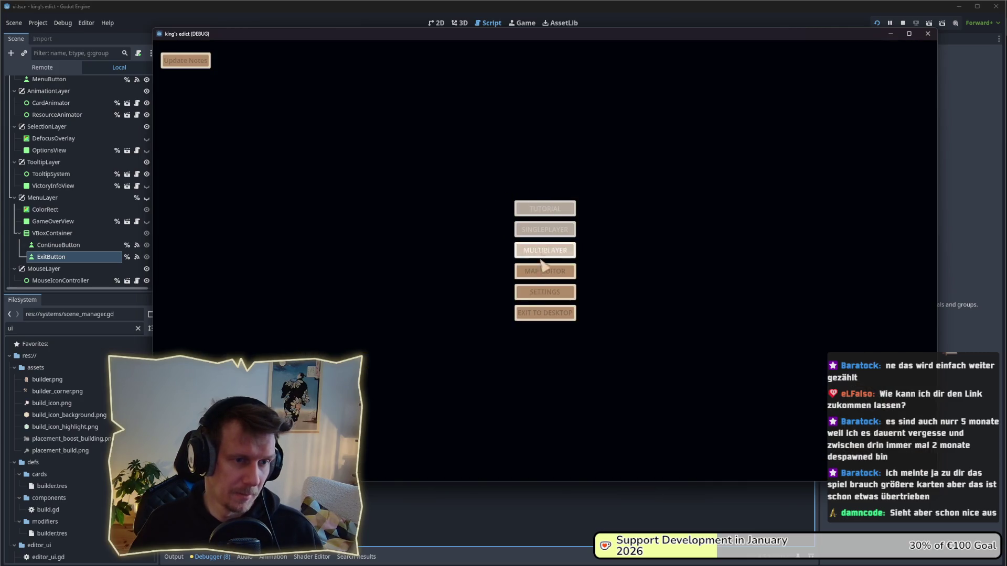
key("F8")
key("alt+Tab")
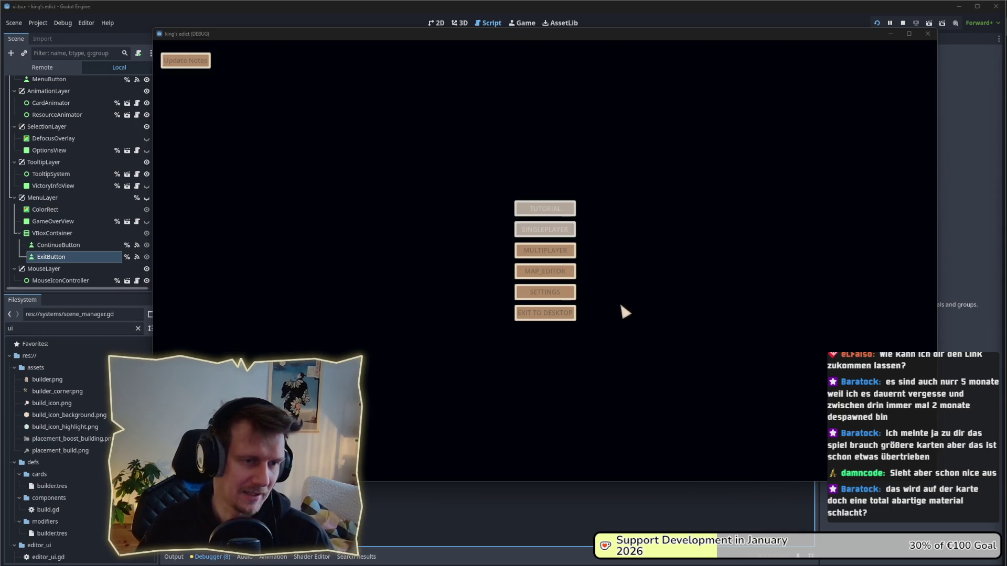
Create a multiplayer game, check the Change Map list, then open the kings-edict folder in File Explorer
left_click(560, 251)
left_click(638, 176)
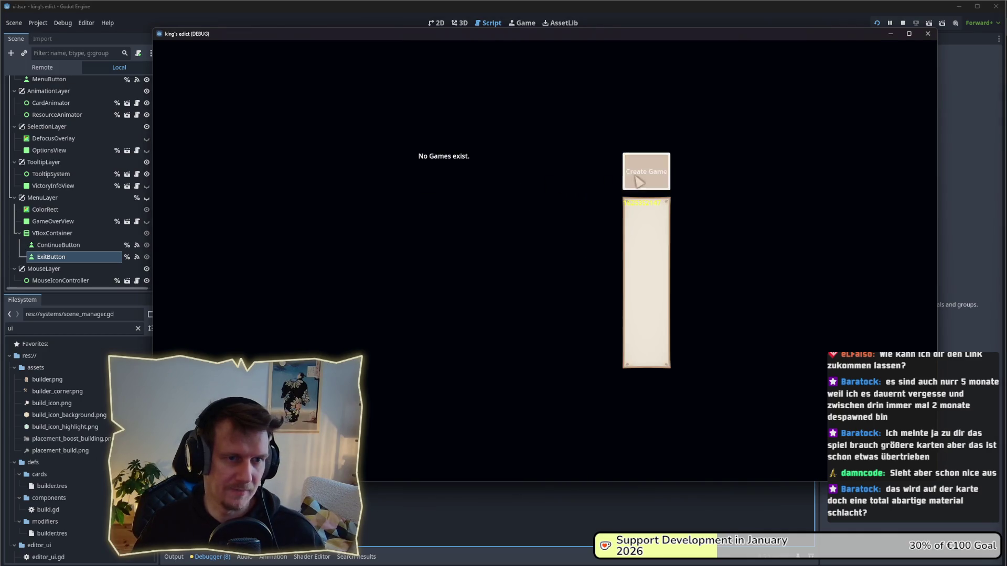
left_click(643, 88)
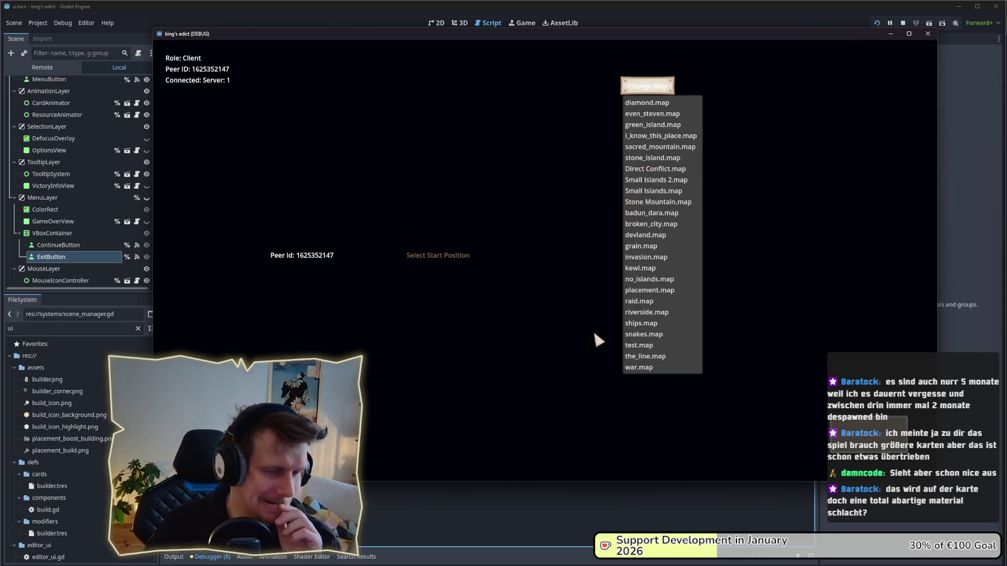
left_click(537, 510)
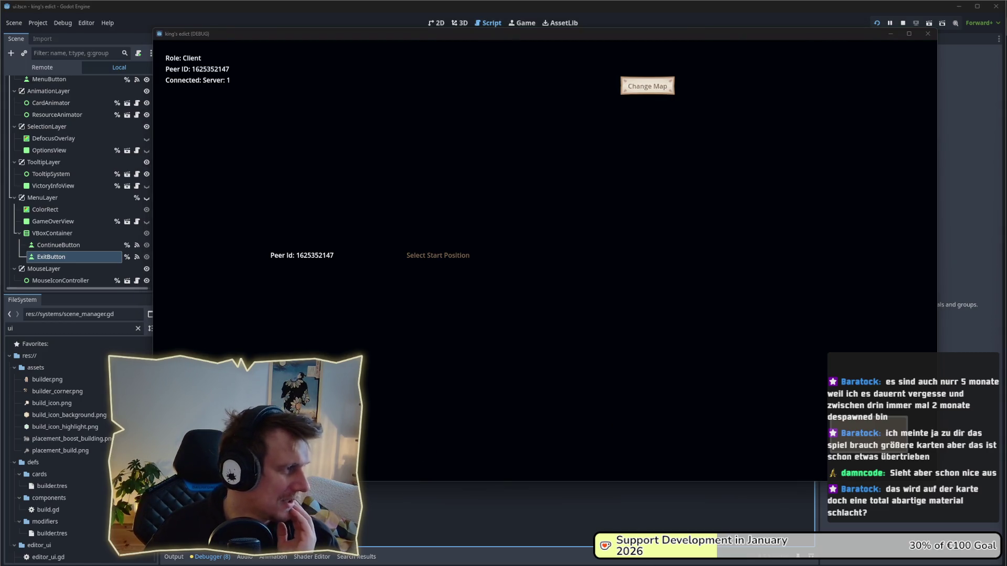
key("super+e")
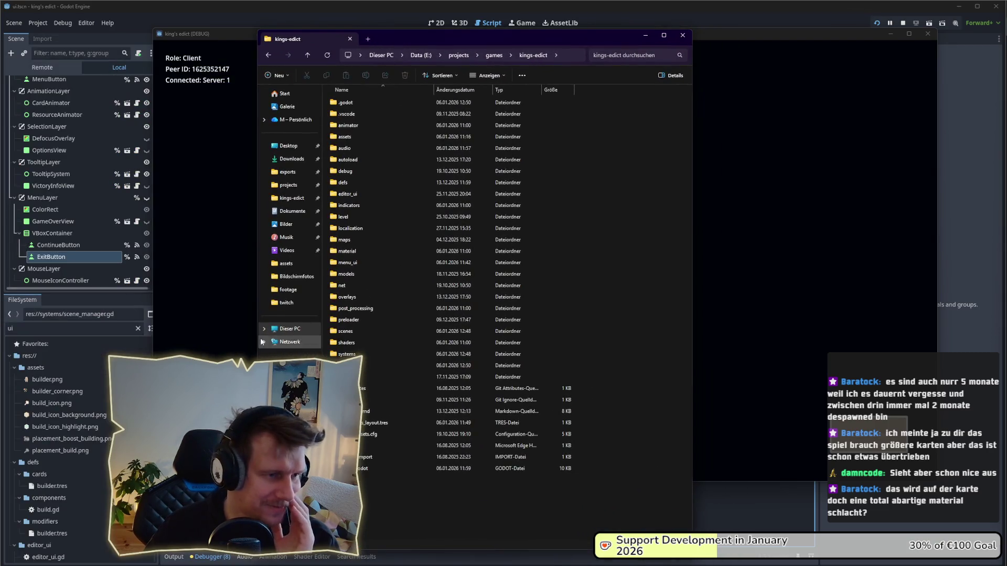
Open the Bildschirmfotos screenshots folder, then return to the Obsidian DevLog note
left_click(297, 277)
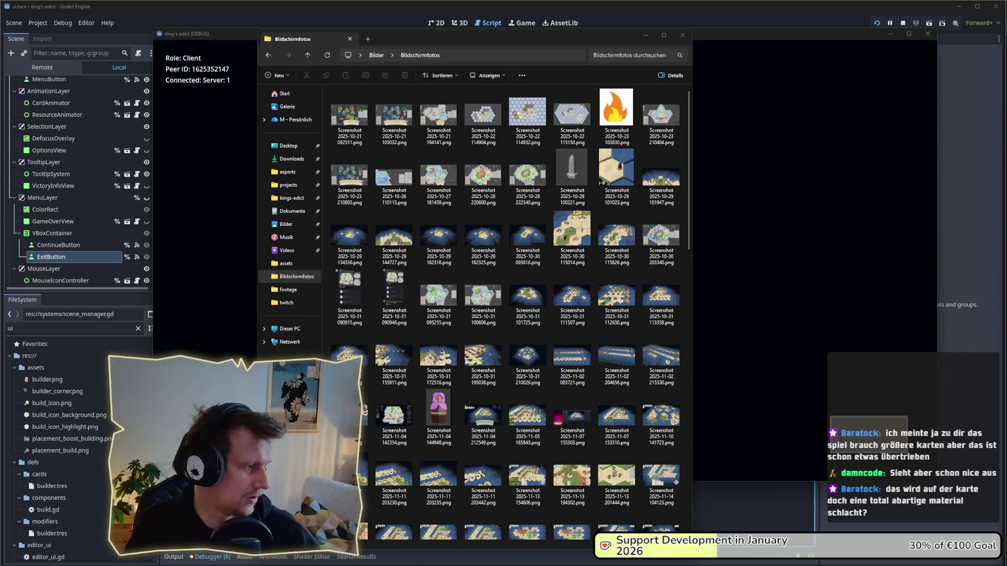
key("alt+Tab")
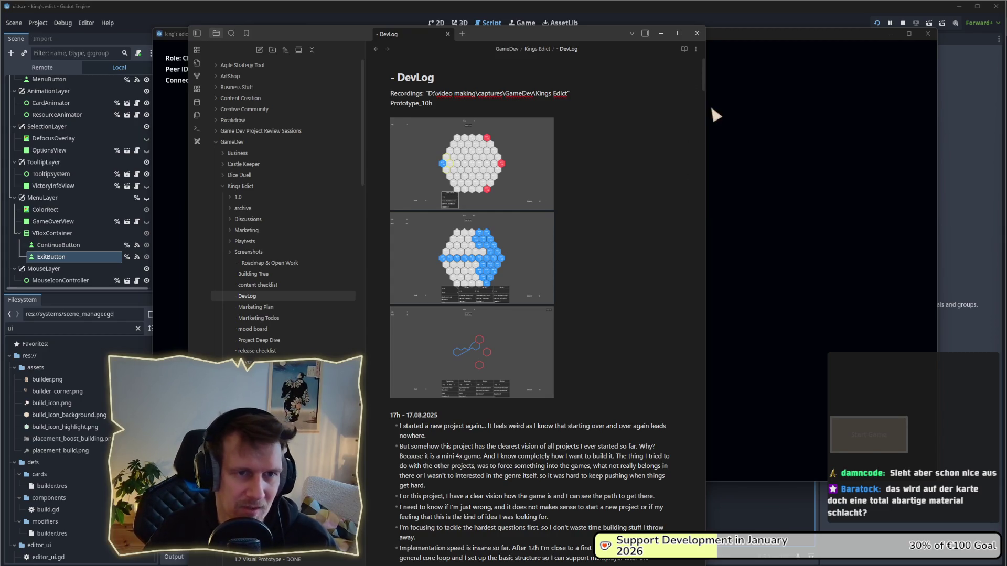
Widen the Obsidian window and select the first image embed's source line
left_click_drag(706, 107, 860, 107)
left_click(619, 137)
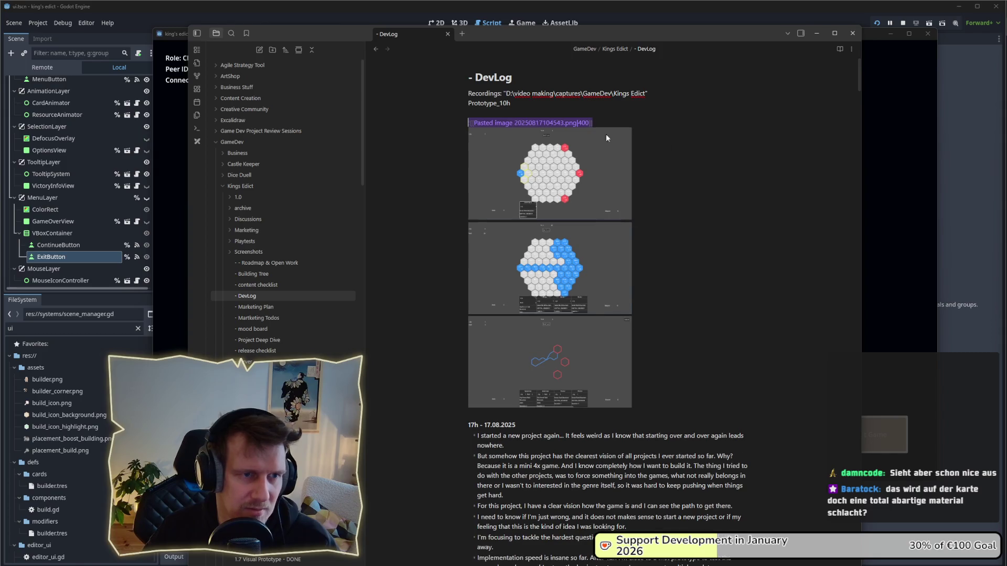
left_click(583, 122)
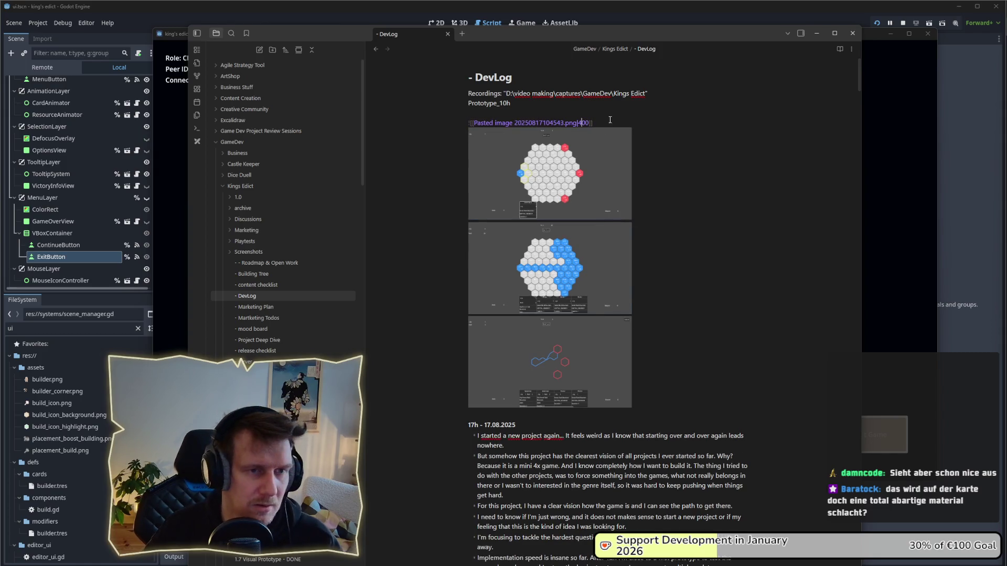
key("shift+Home")
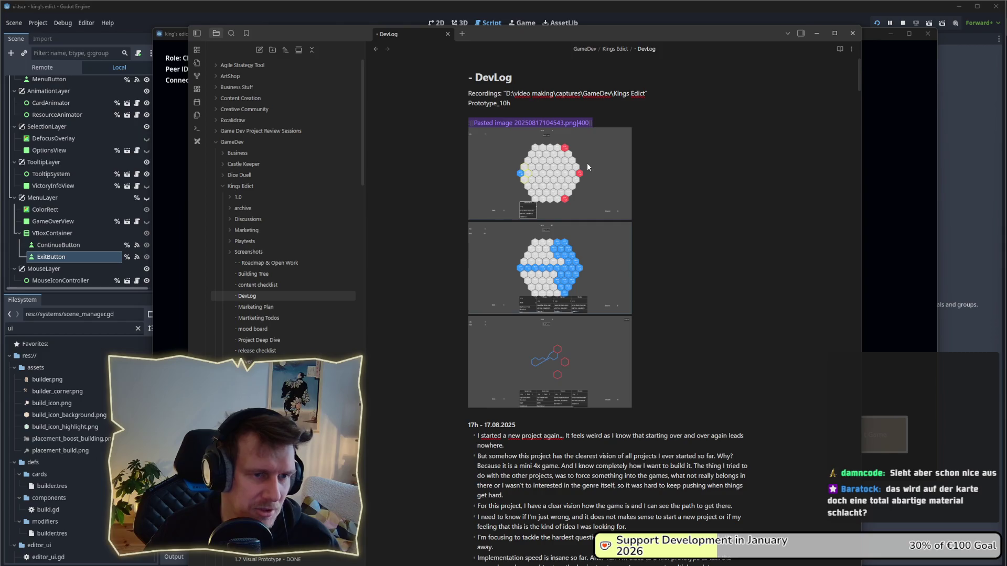
scroll(566, 208, "down", 1)
scroll(566, 211, "up", 1)
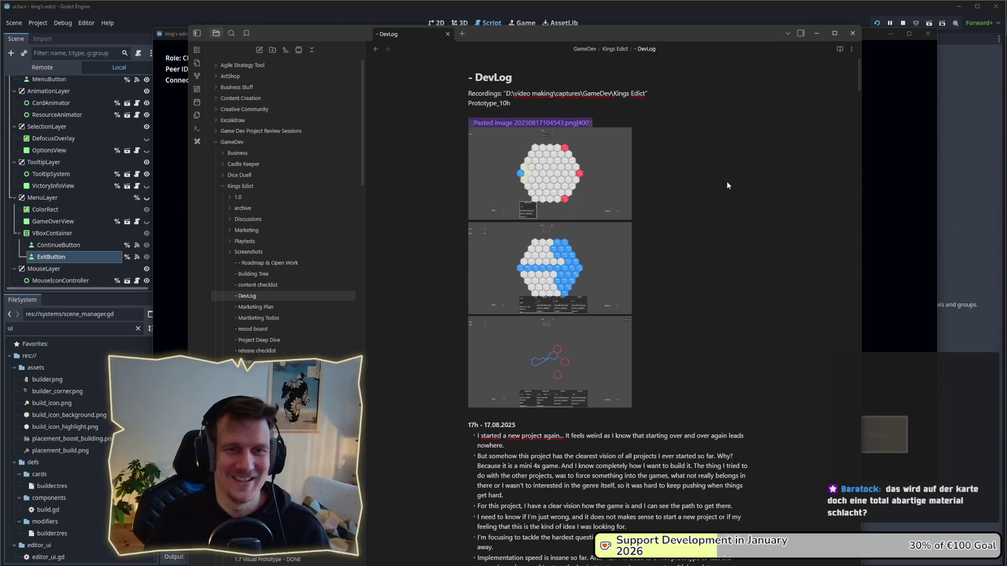
Zoom the DevLog in, shift the window left, and scroll down to the 19.08.2025 hex-grid screenshots
key("ctrl+equal")
key("ctrl+equal")
key("ctrl+equal")
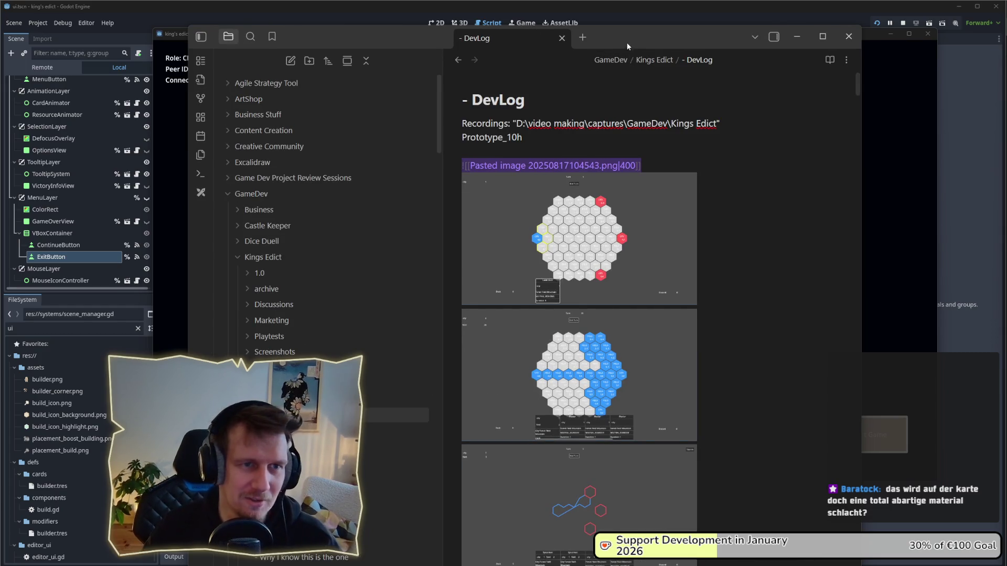
left_click_drag(627, 42, 564, 39)
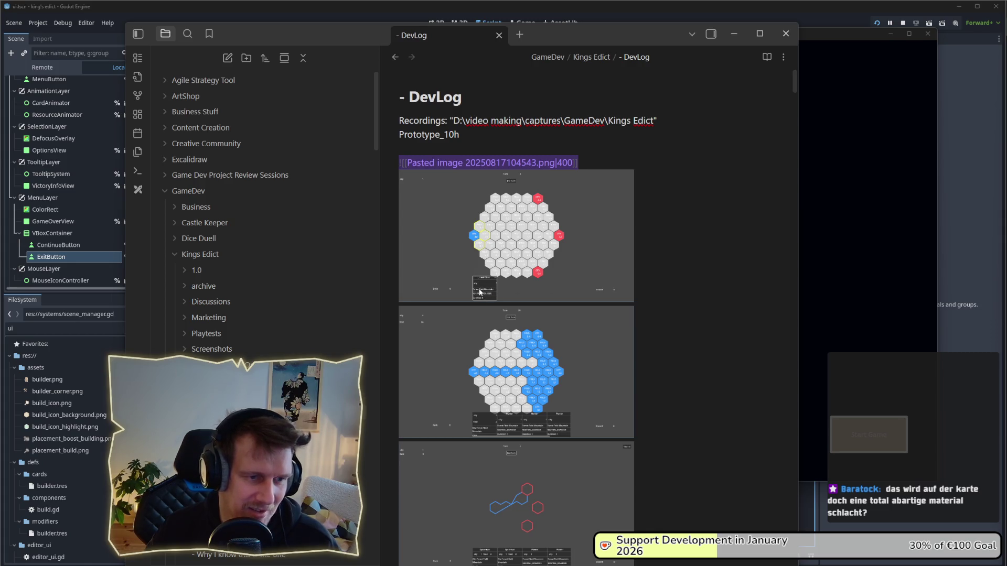
scroll(480, 283, "down", 5)
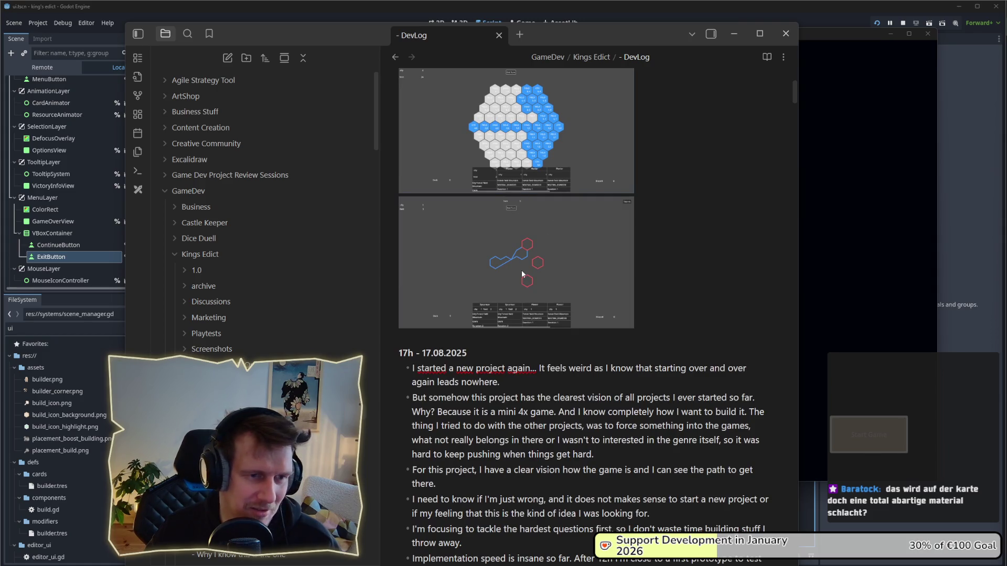
scroll(522, 274, "down", 8)
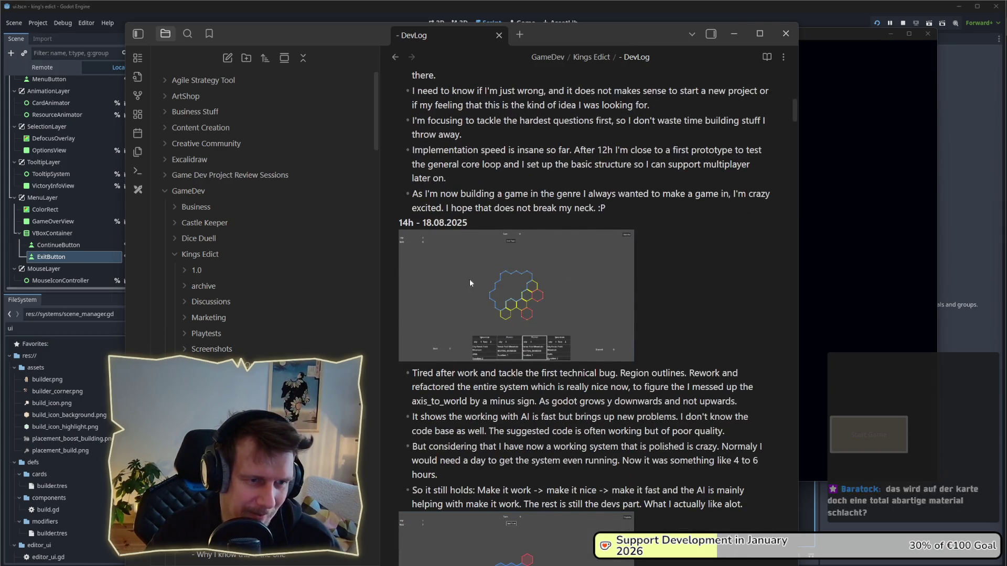
scroll(571, 283, "down", 2)
scroll(571, 283, "down", 4)
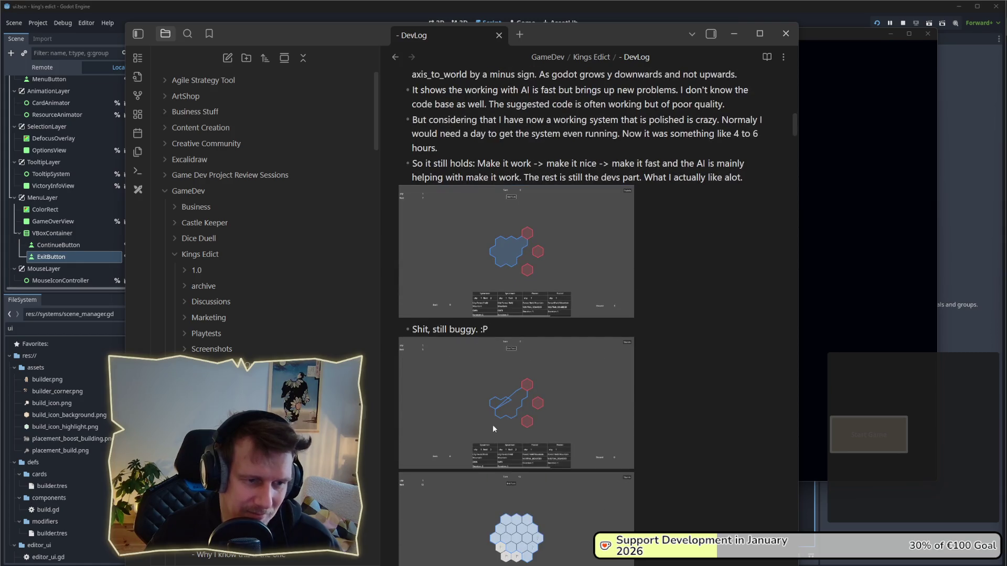
scroll(519, 367, "down", 4)
scroll(545, 338, "down", 3)
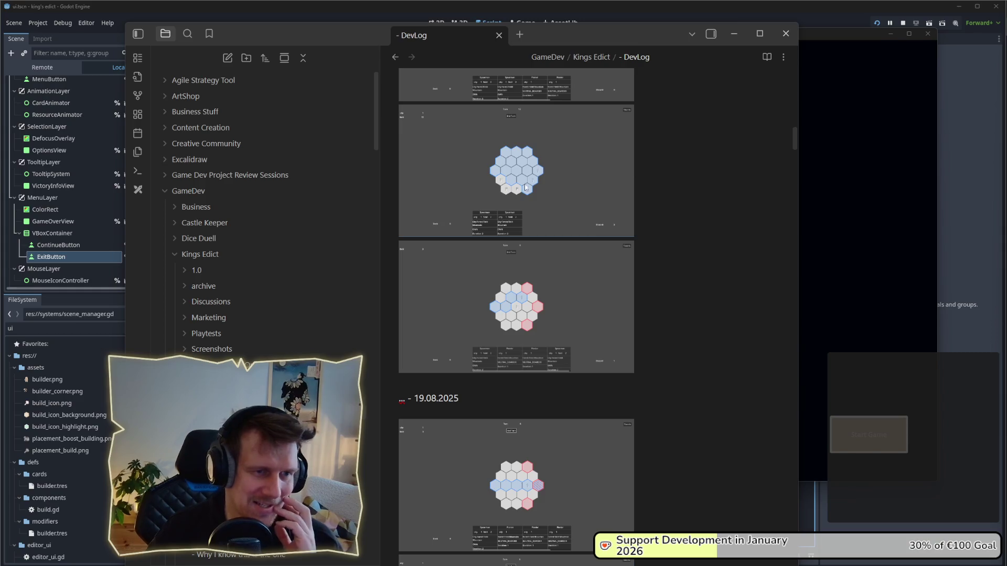
scroll(526, 264, "down", 1)
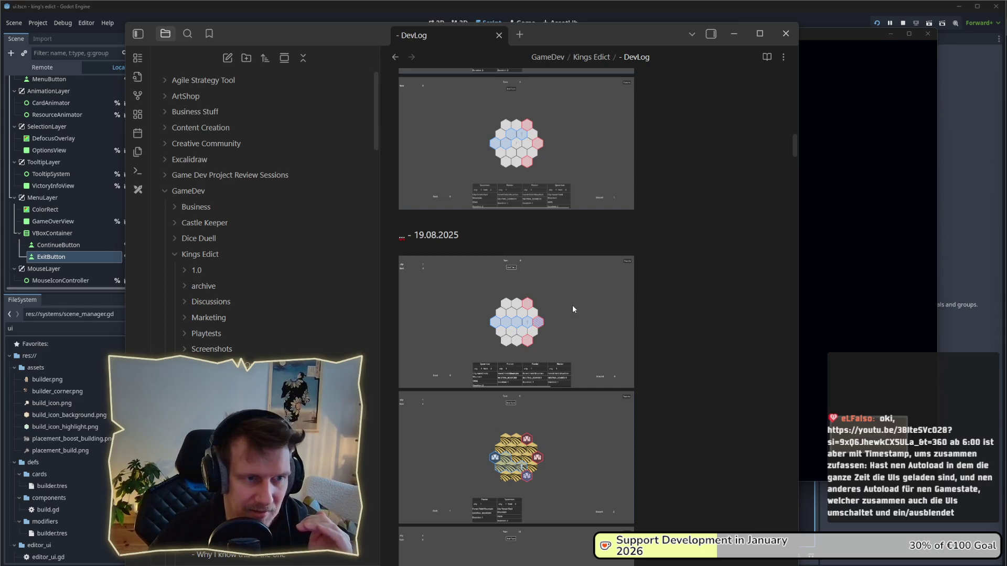
Scroll past the 23.08 and 26.08 entries to the 27.08 and 28.08.2025 prototype screenshots
scroll(573, 309, "down", 1)
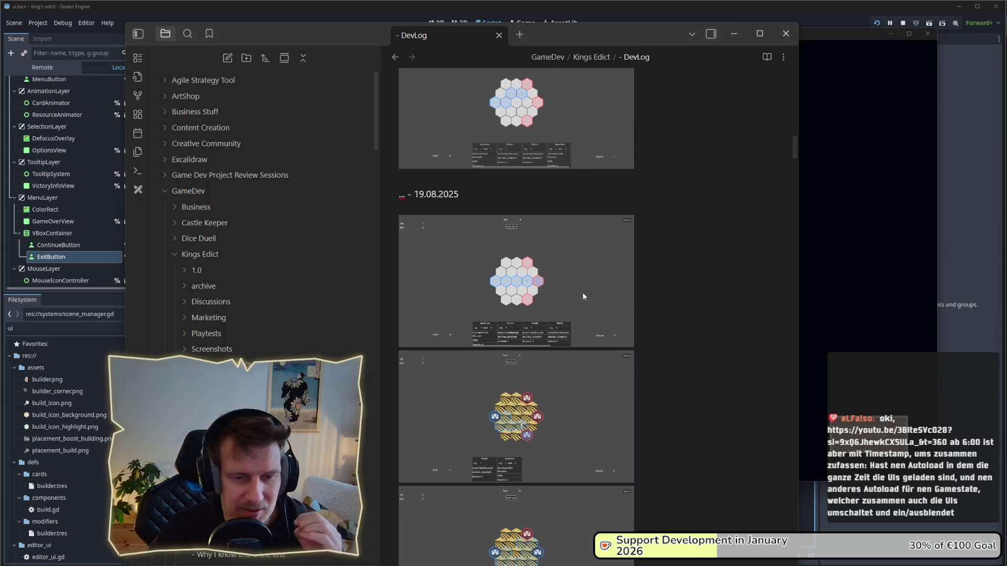
scroll(583, 297, "down", 1)
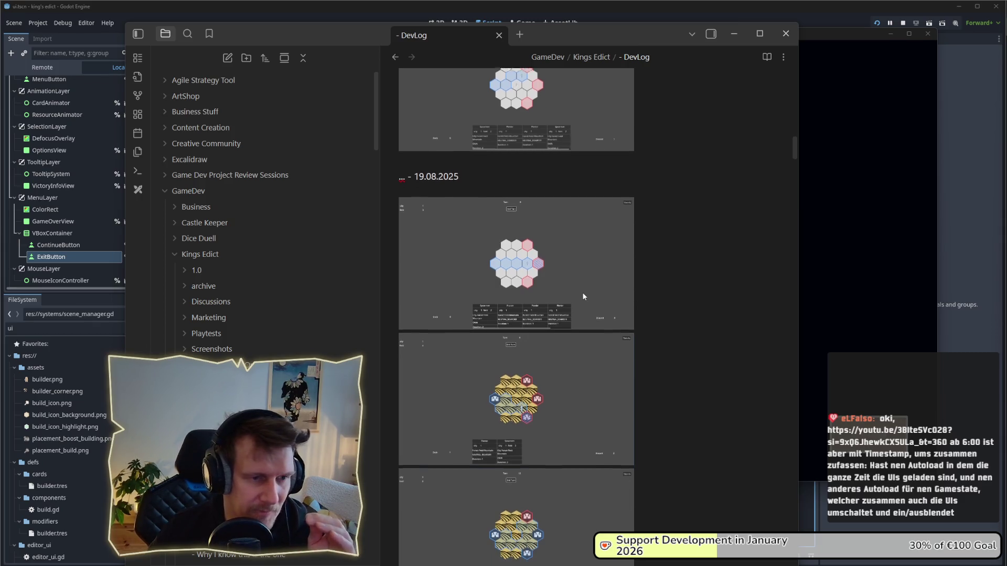
scroll(567, 288, "down", 4)
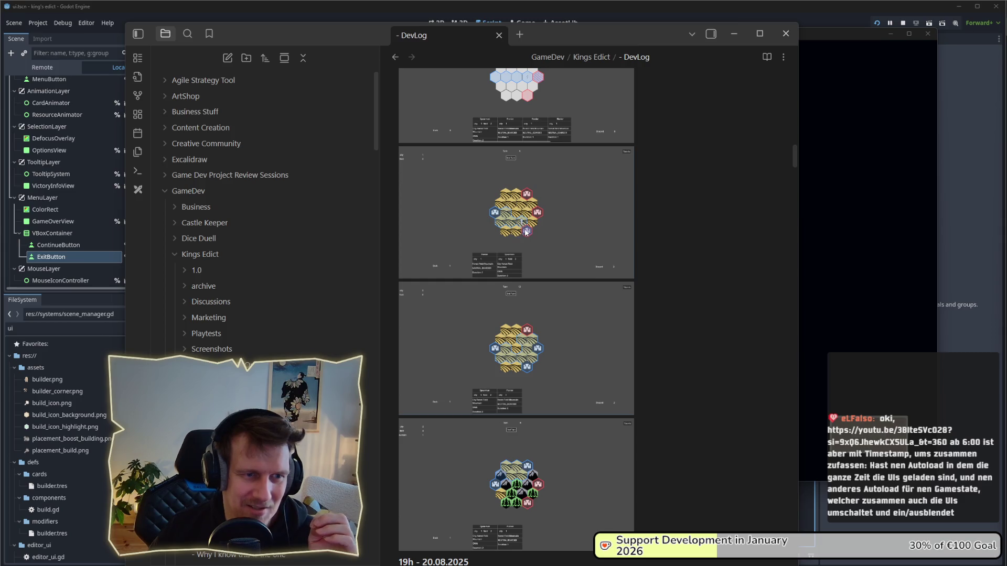
scroll(540, 253, "down", 4)
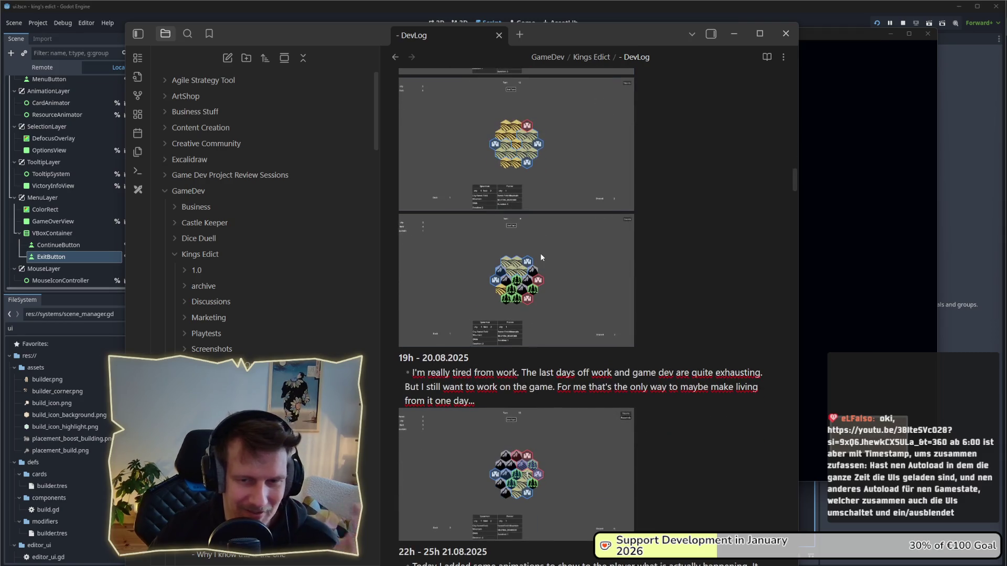
scroll(545, 257, "down", 1)
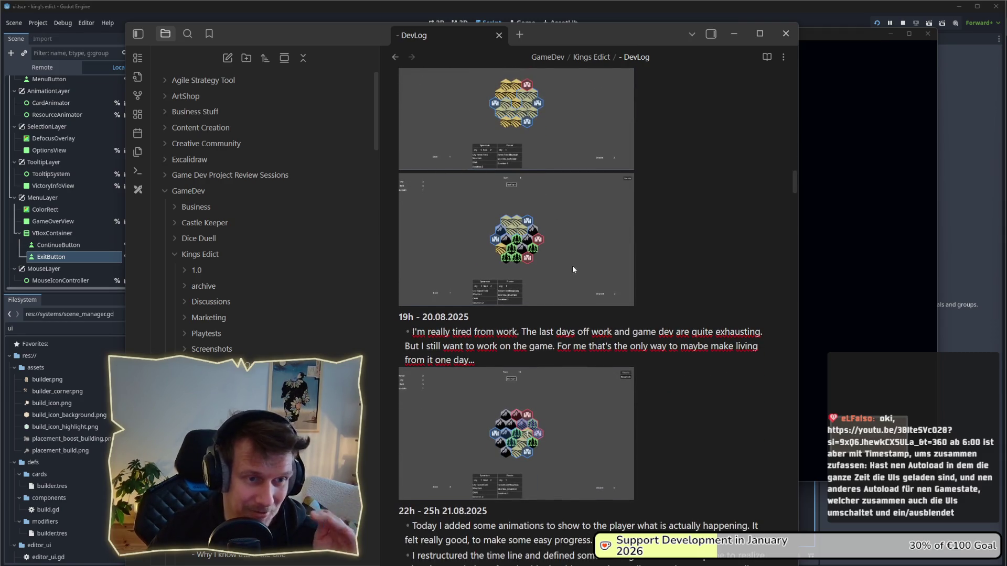
scroll(557, 262, "down", 1)
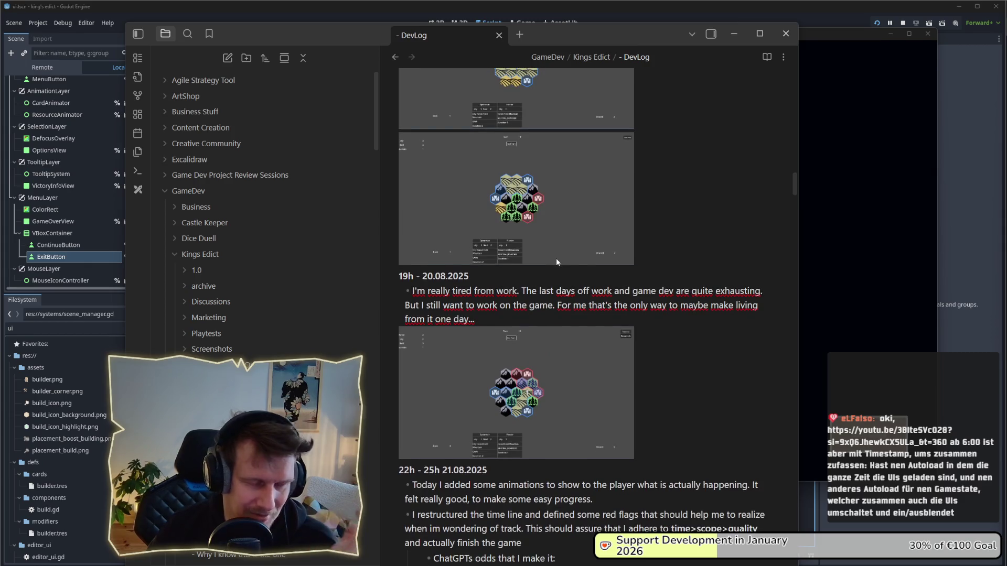
scroll(557, 262, "down", 3)
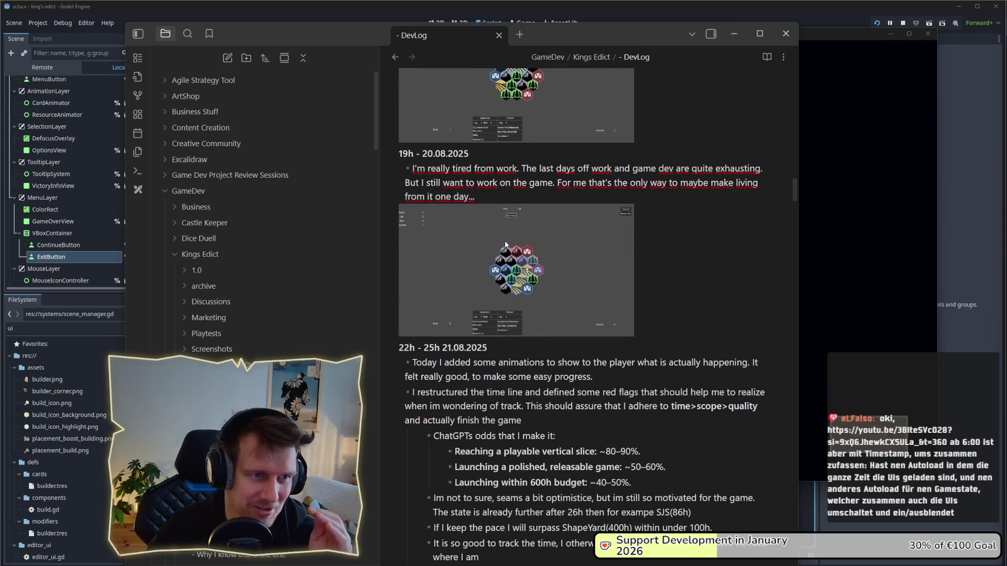
scroll(449, 248, "up", 4)
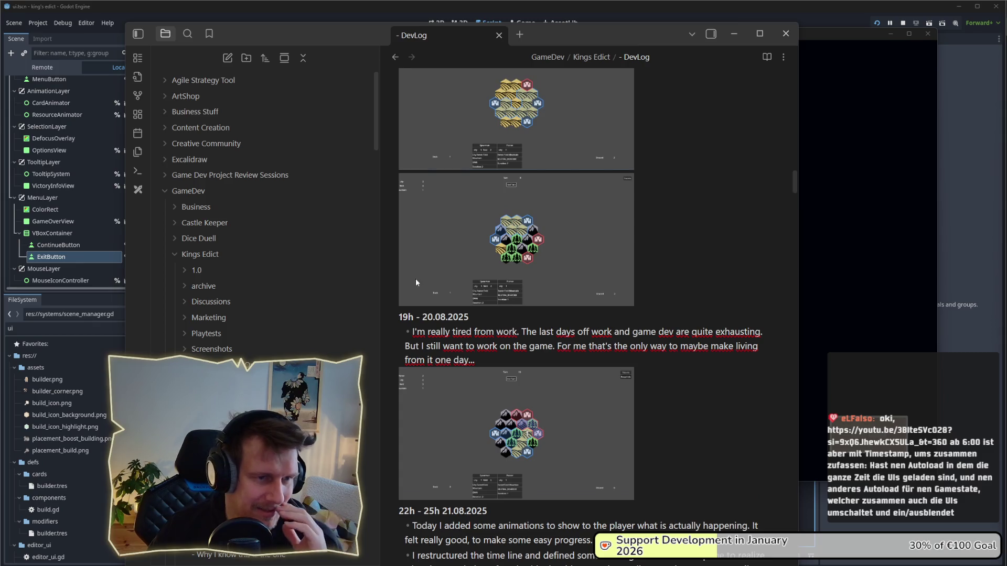
scroll(476, 290, "down", 4)
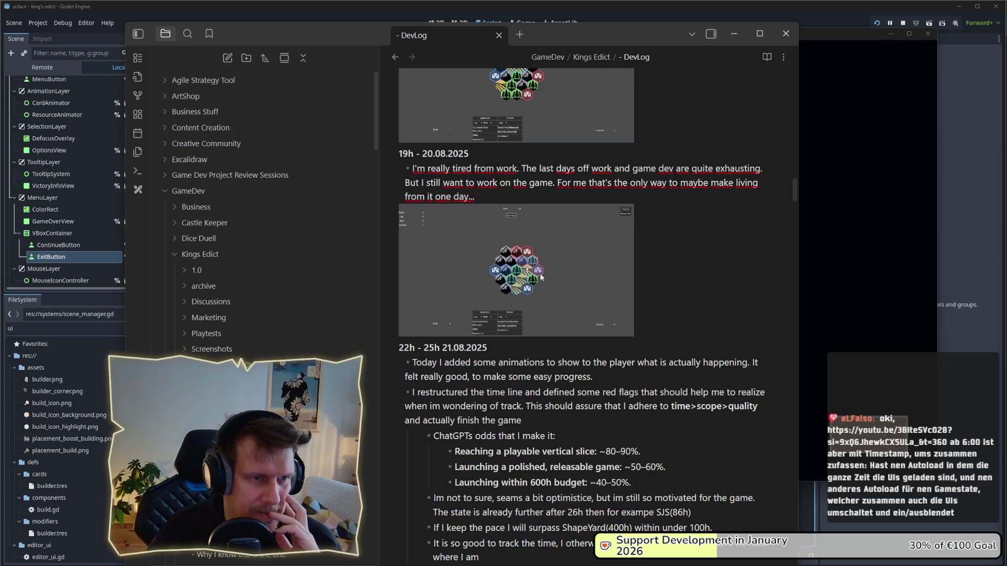
scroll(542, 278, "down", 6)
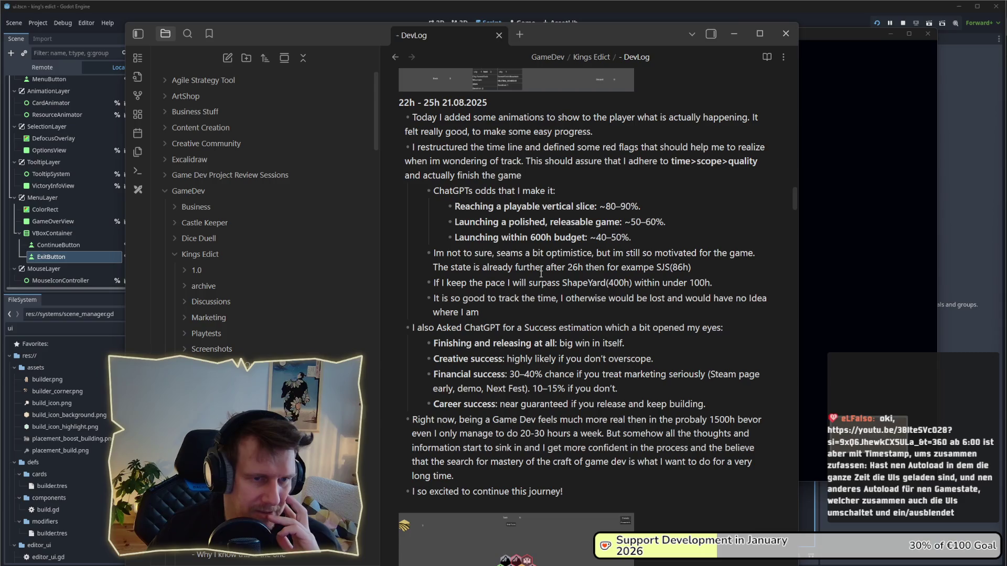
scroll(540, 273, "down", 8)
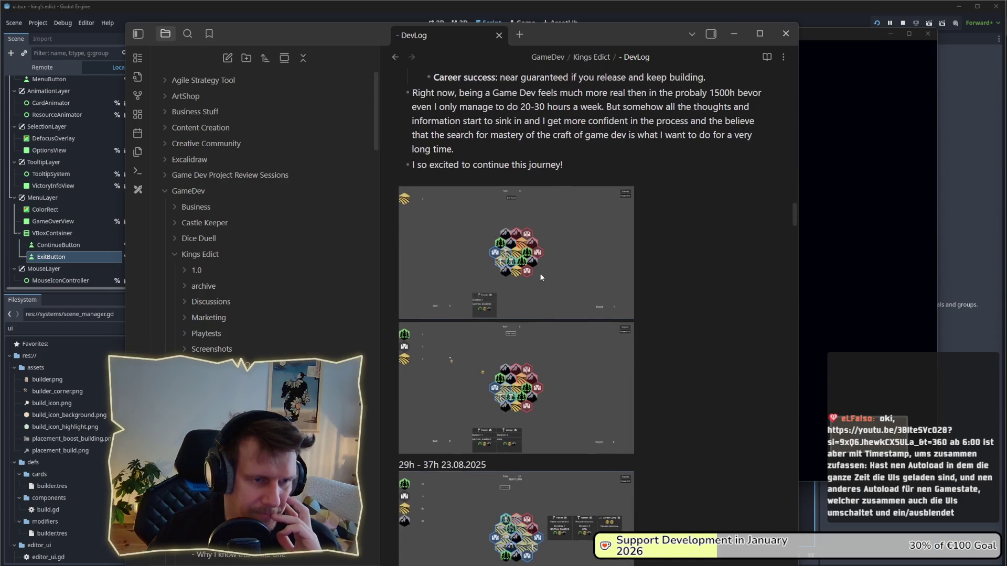
scroll(541, 277, "down", 1)
scroll(529, 265, "down", 2)
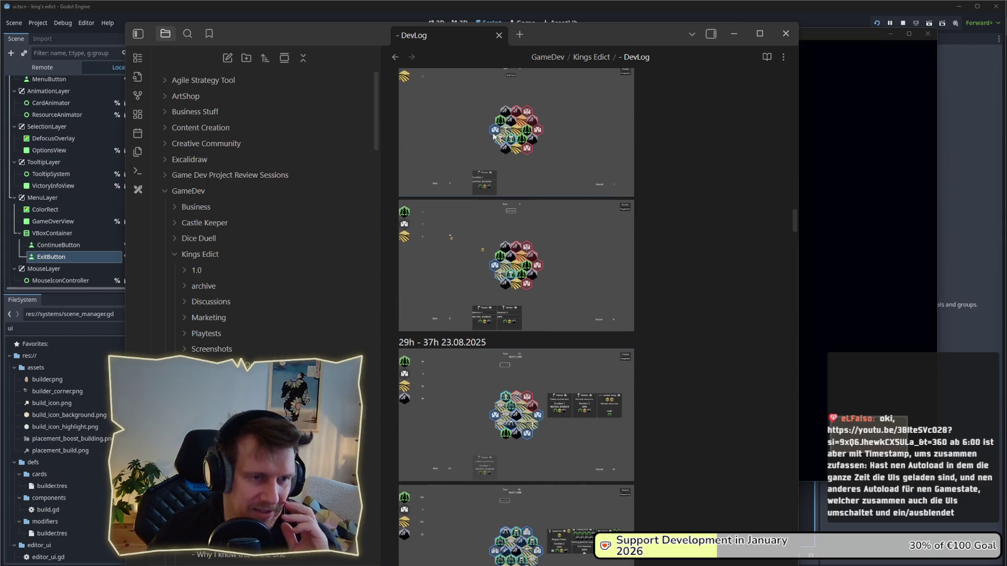
scroll(493, 187, "up", 20)
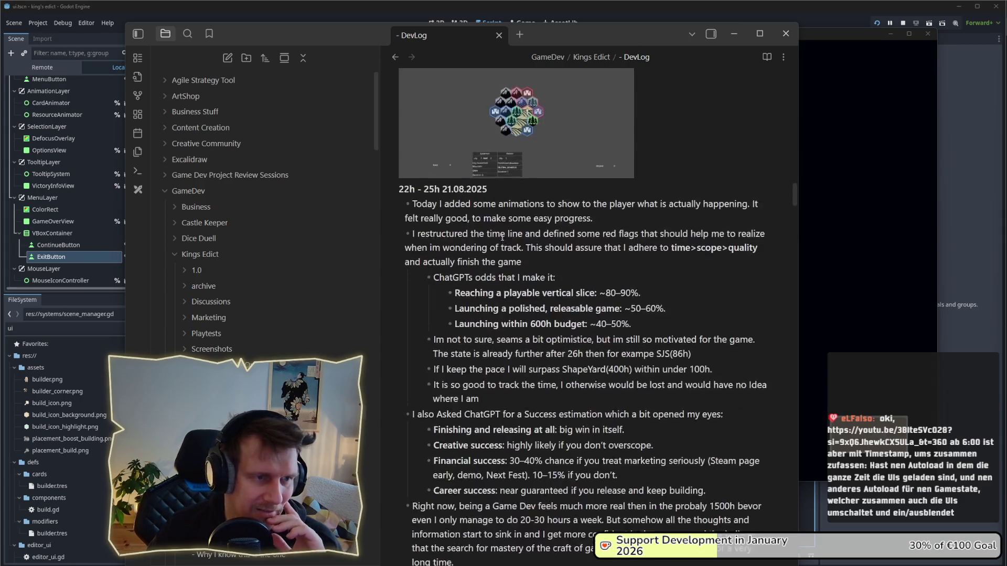
scroll(464, 275, "down", 8)
scroll(455, 293, "up", 9)
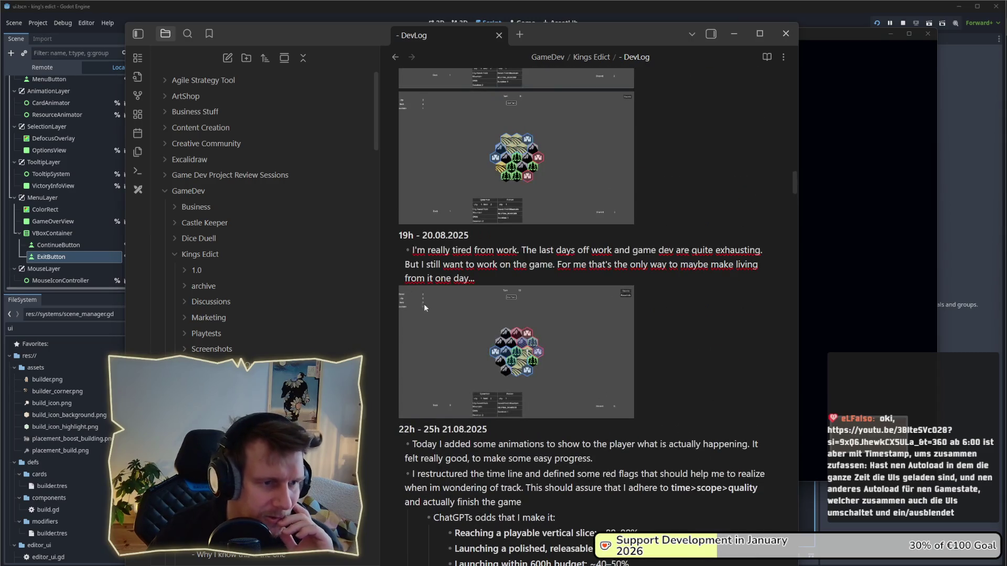
scroll(418, 311, "down", 16)
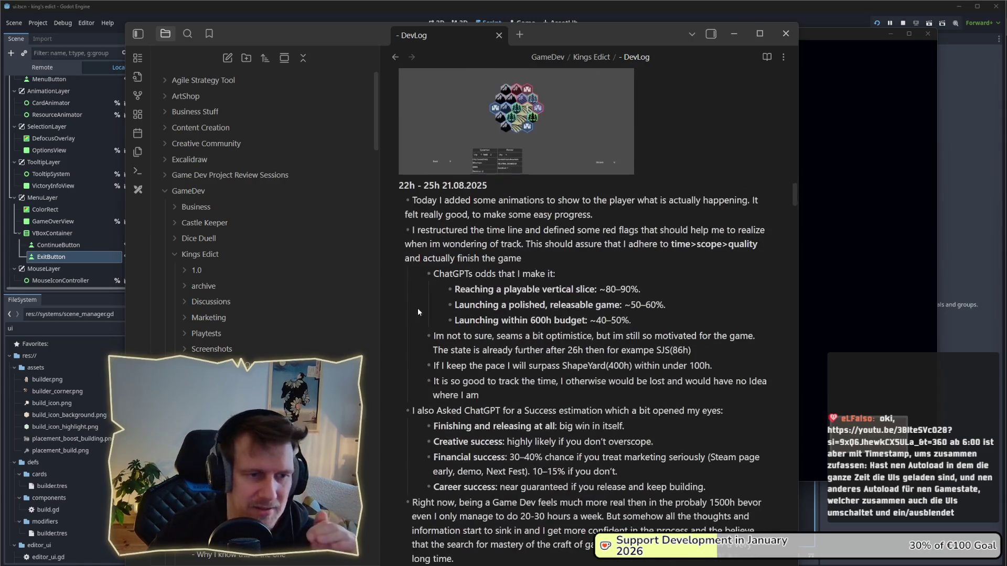
scroll(475, 220, "down", 8)
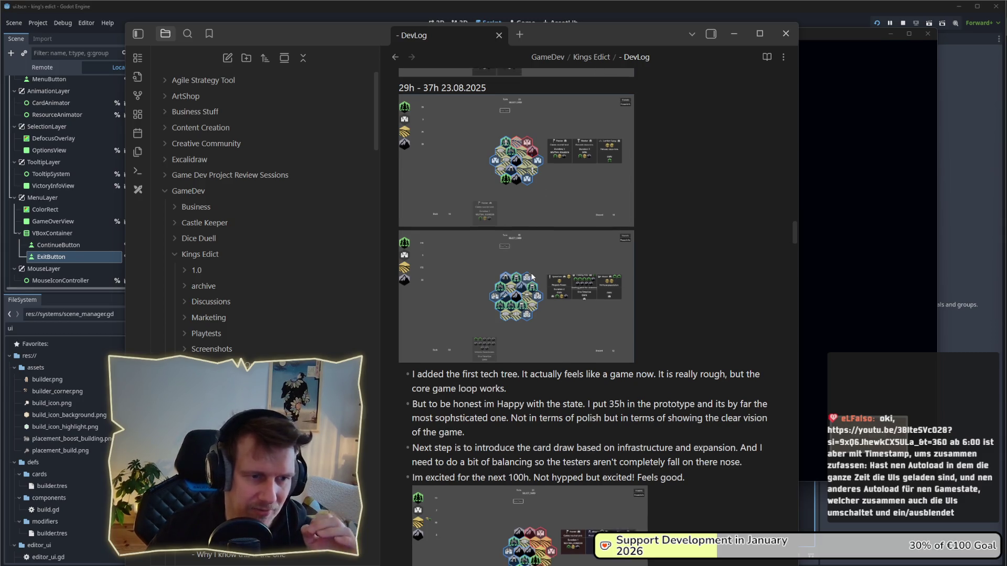
scroll(531, 277, "down", 2)
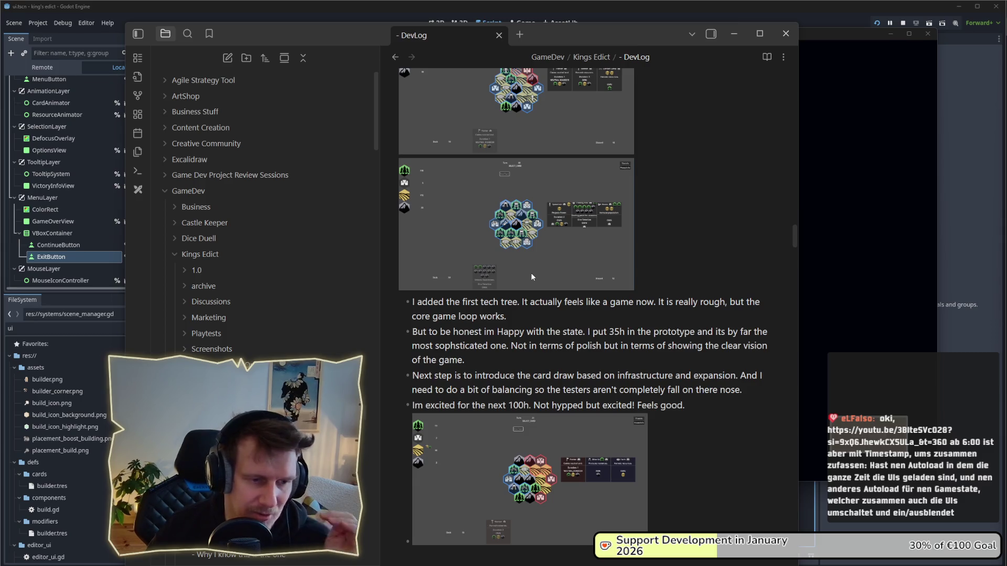
scroll(531, 276, "down", 4)
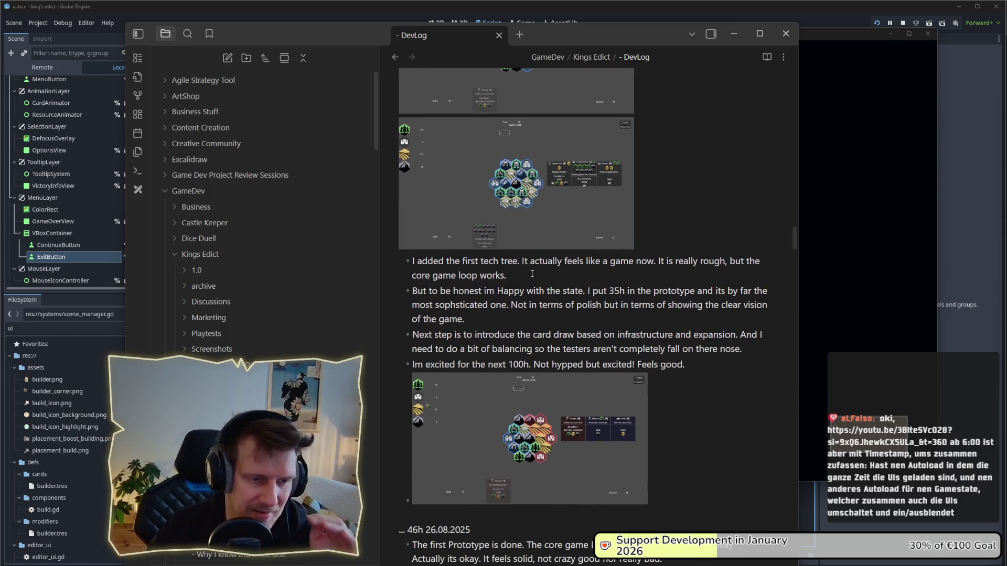
scroll(531, 273, "down", 2)
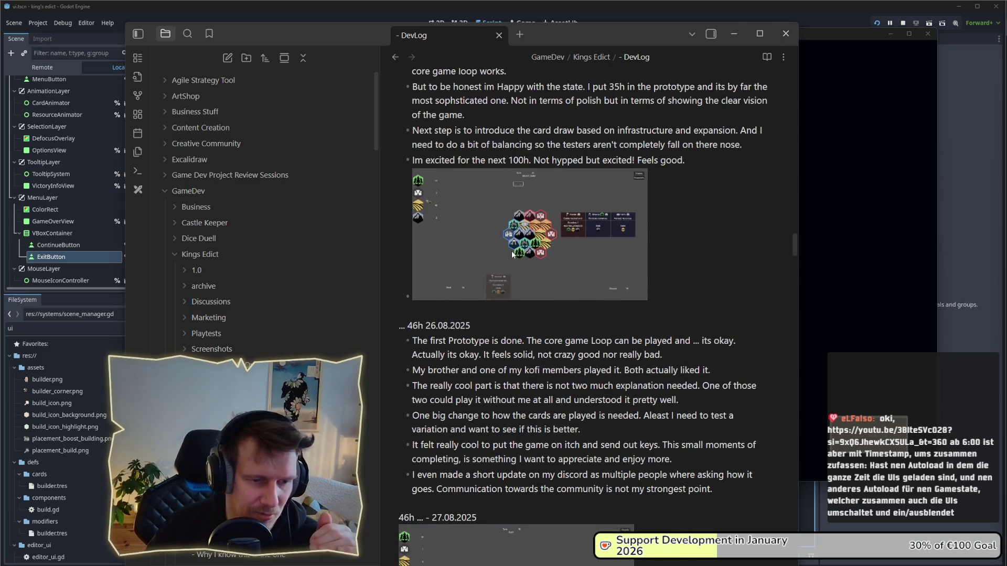
scroll(512, 250, "down", 4)
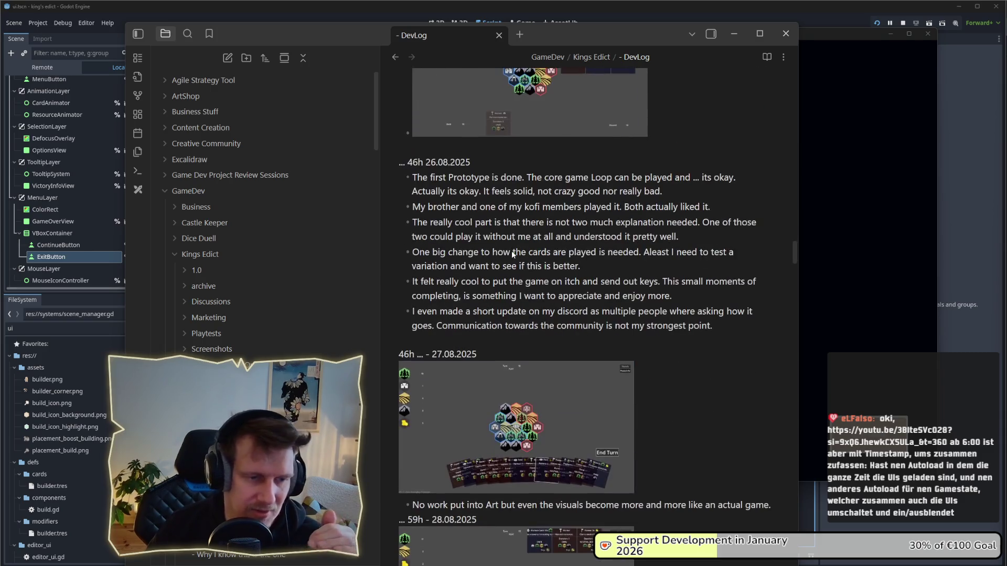
scroll(518, 319, "down", 4)
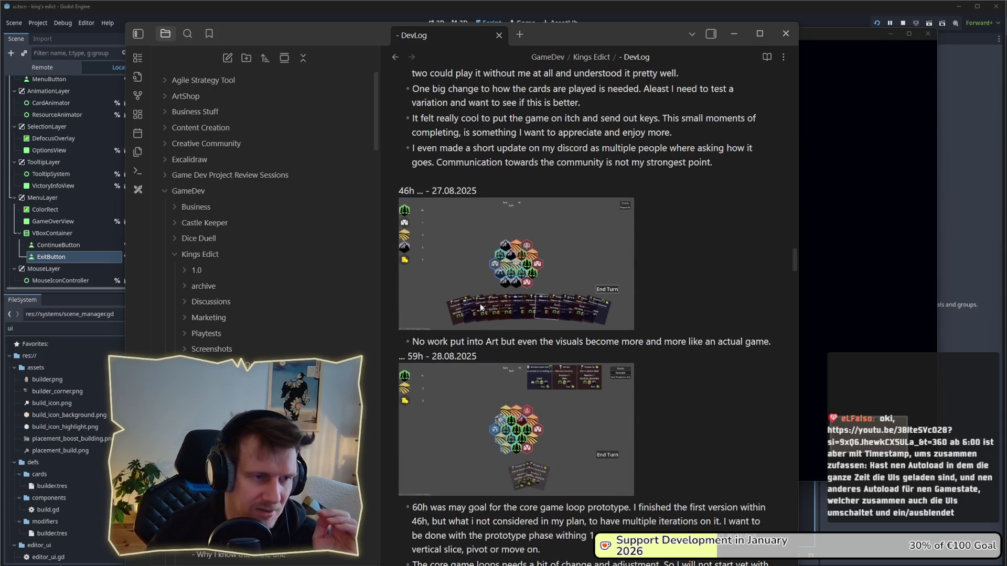
scroll(476, 302, "down", 3)
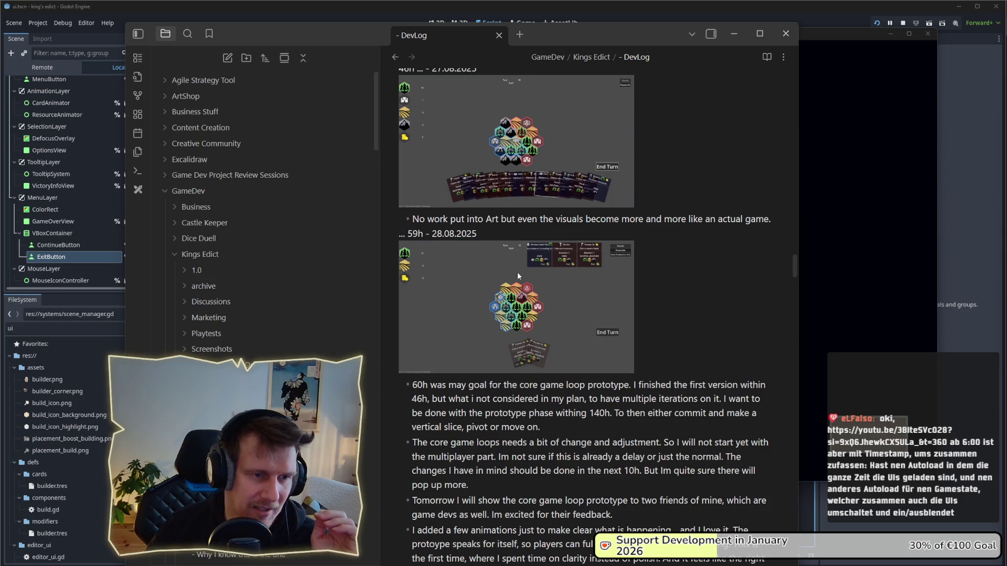
scroll(544, 276, "down", 8)
Scroll through the September entries to the 107h 13.09.2025 3D hex-island image
scroll(545, 276, "down", 6)
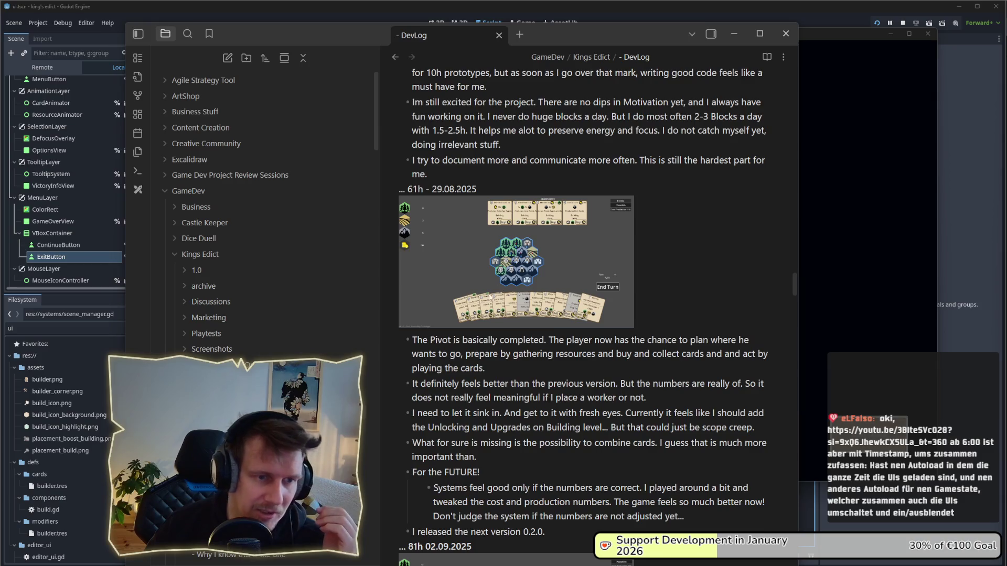
scroll(576, 315, "down", 3)
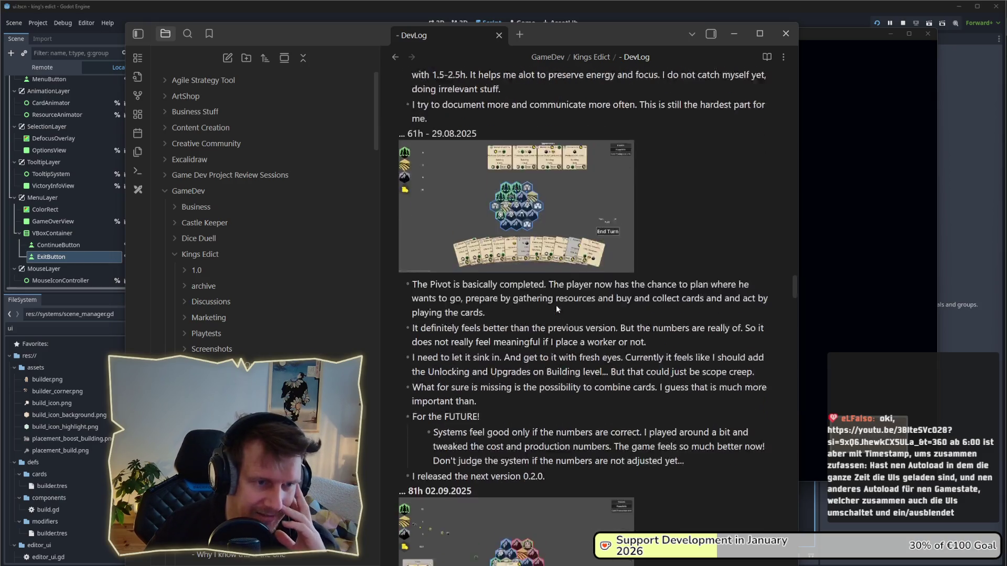
scroll(528, 231, "up", 1)
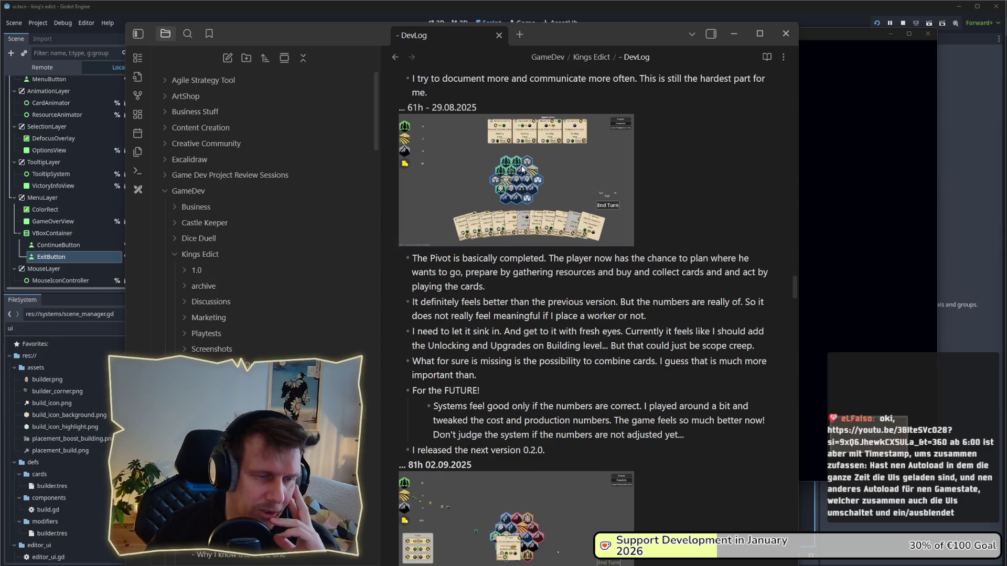
scroll(577, 274, "down", 6)
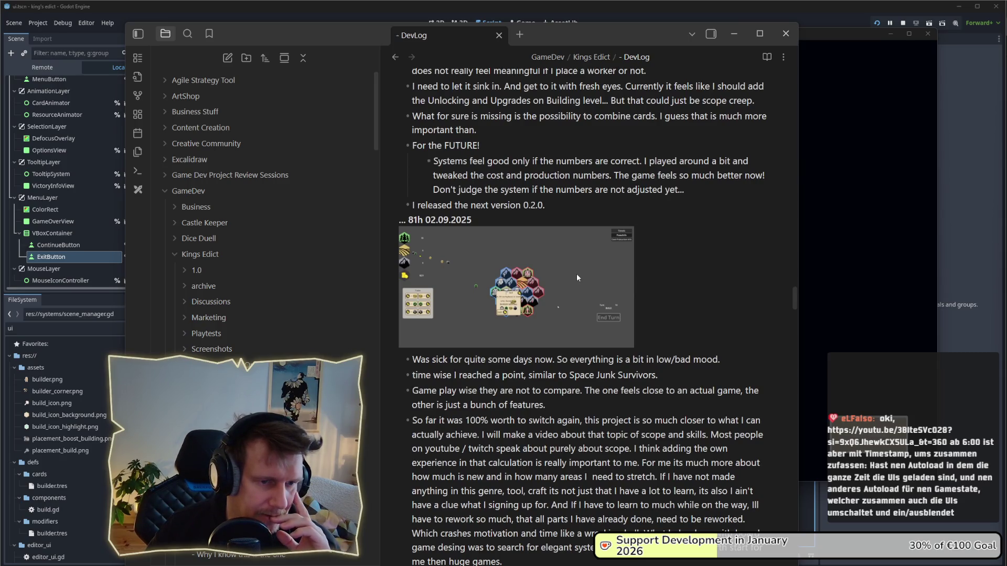
scroll(535, 268, "up", 3)
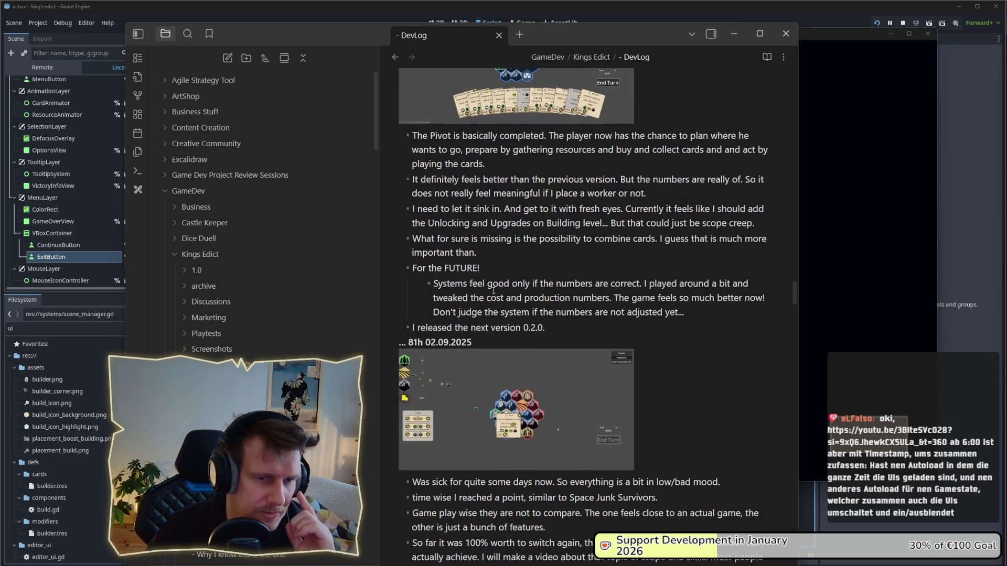
scroll(498, 272, "down", 4)
scroll(477, 262, "down", 4)
scroll(493, 285, "down", 9)
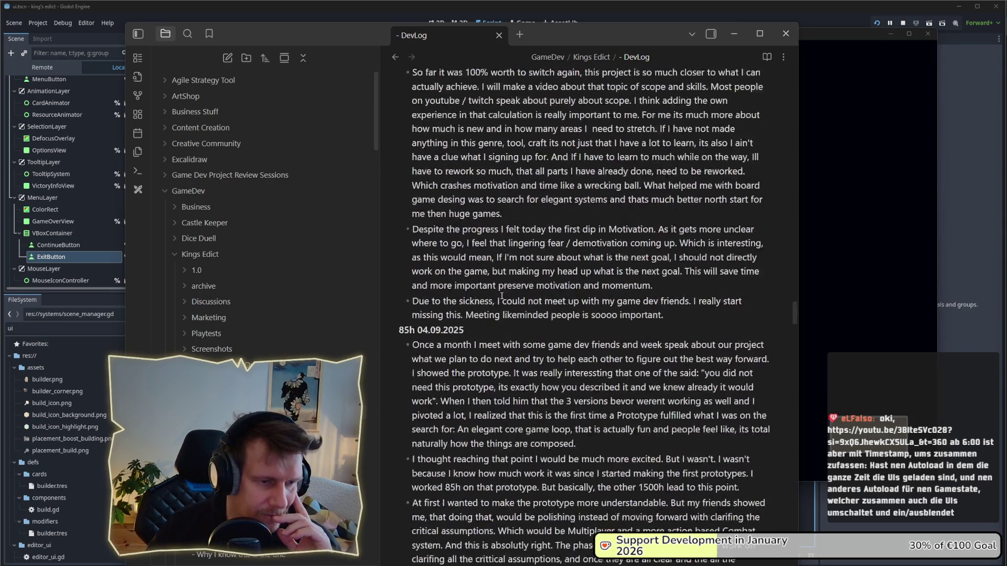
scroll(501, 296, "down", 5)
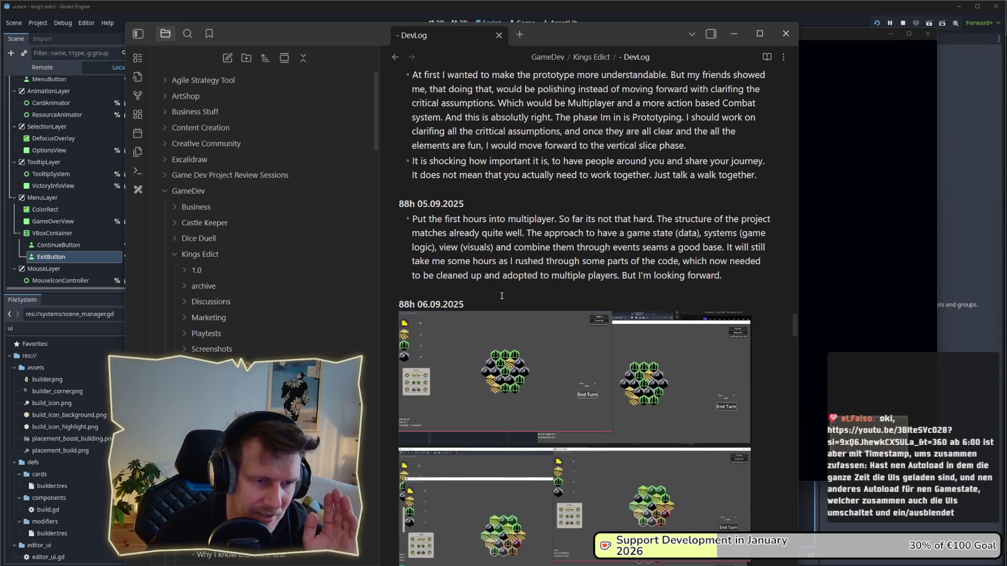
scroll(501, 296, "down", 4)
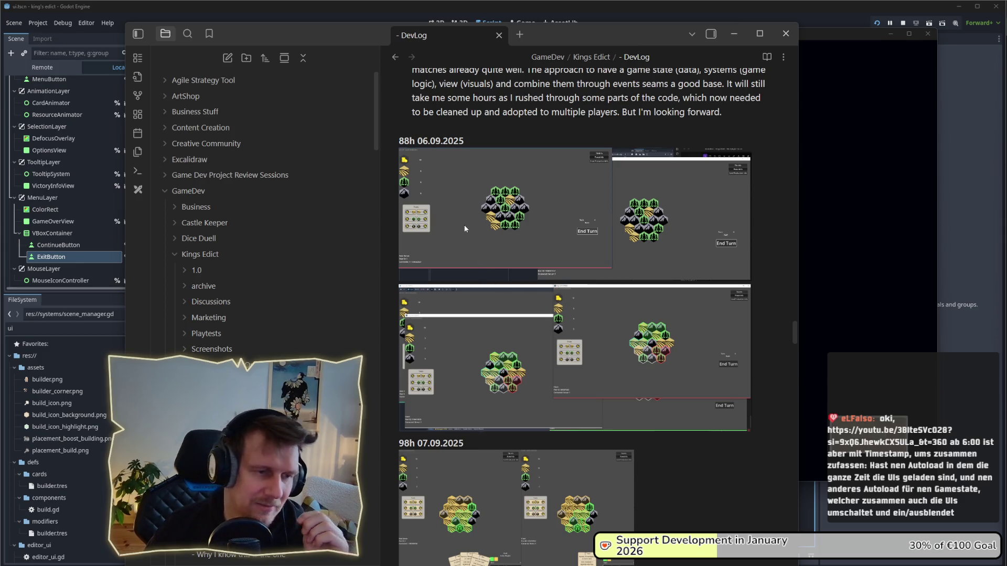
scroll(533, 258, "down", 2)
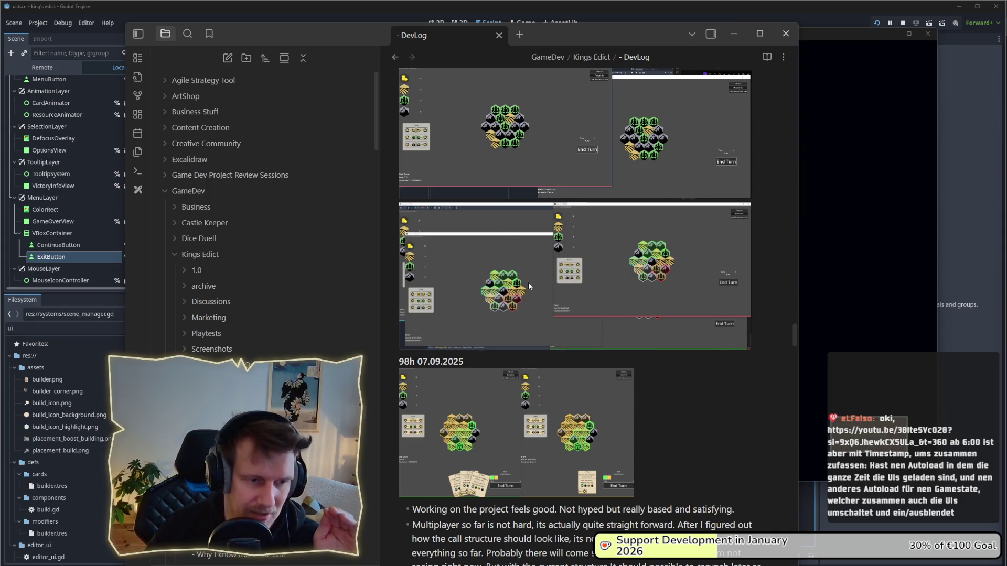
scroll(527, 282, "down", 3)
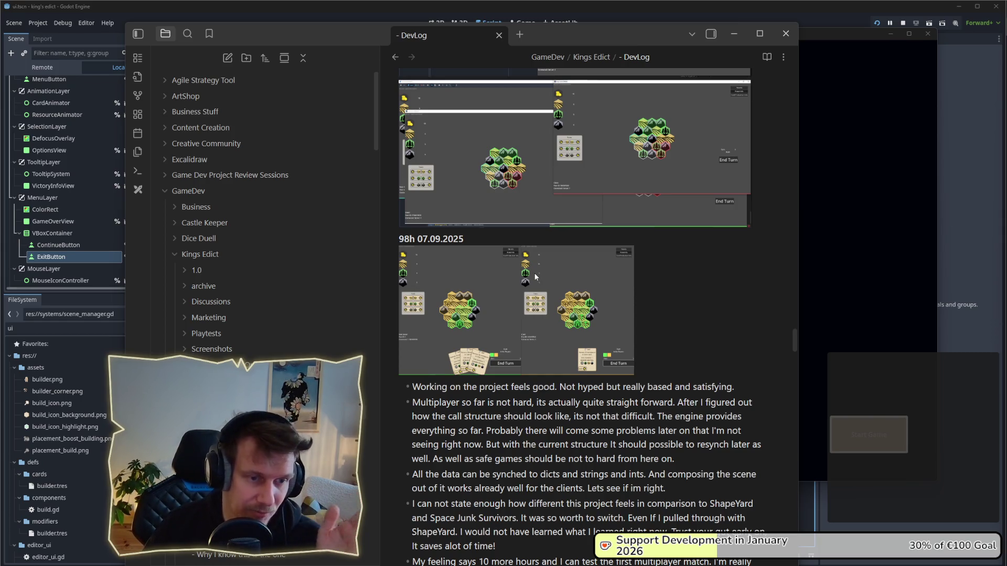
scroll(534, 273, "down", 3)
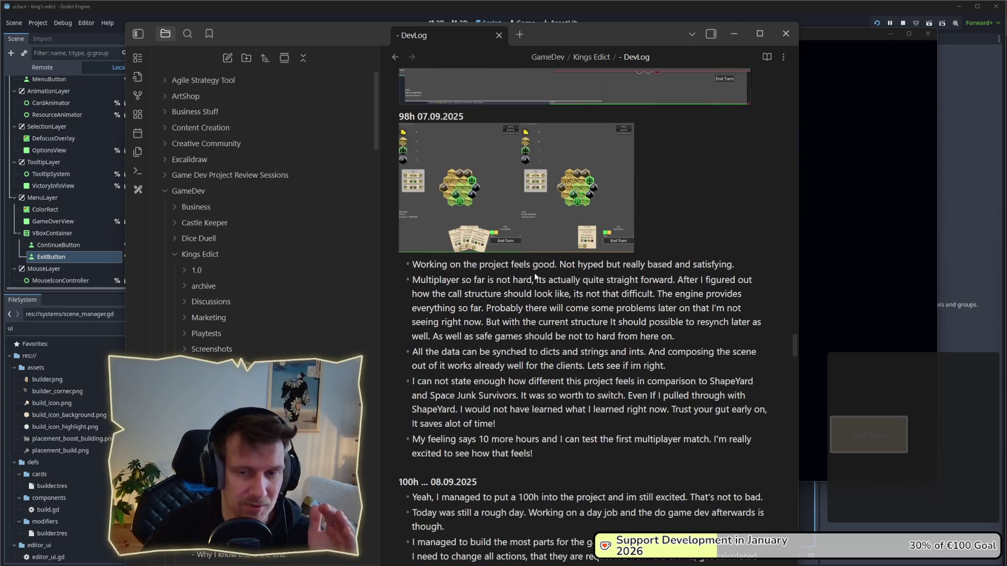
scroll(535, 272, "down", 15)
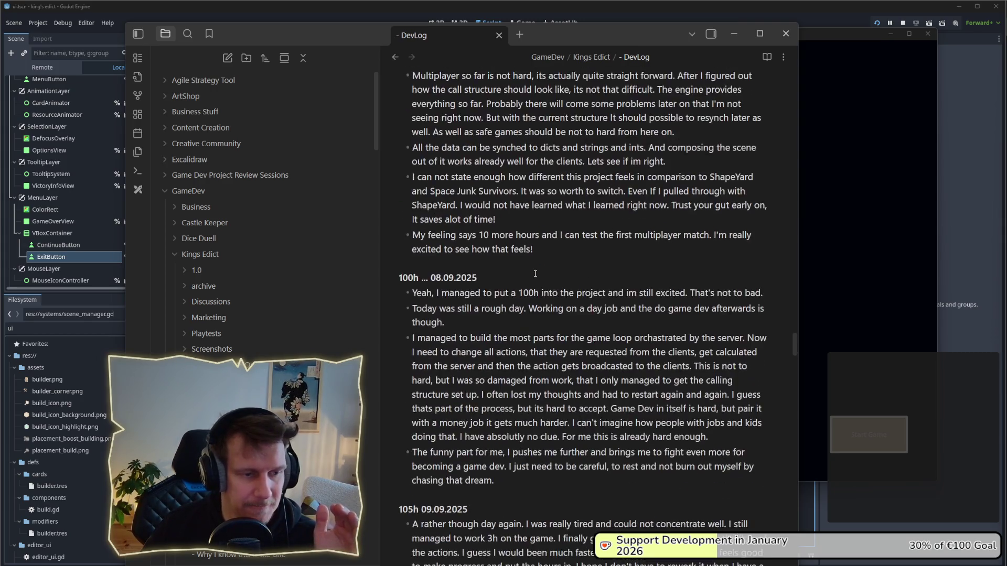
scroll(535, 273, "up", 2)
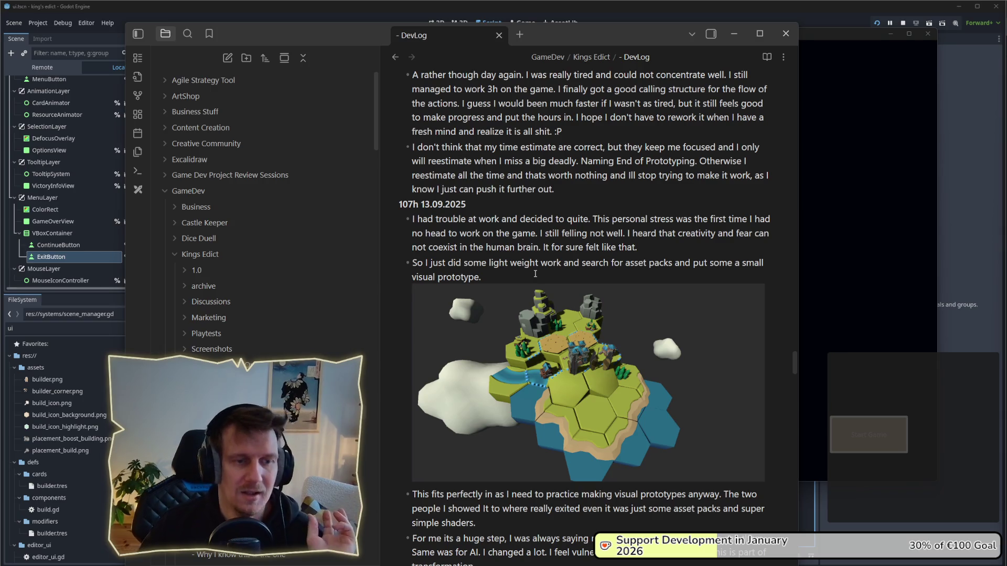
Scroll further to the 04.10 and 05.10.2025 3D hex-island screenshots with cards and units
scroll(535, 274, "down", 1)
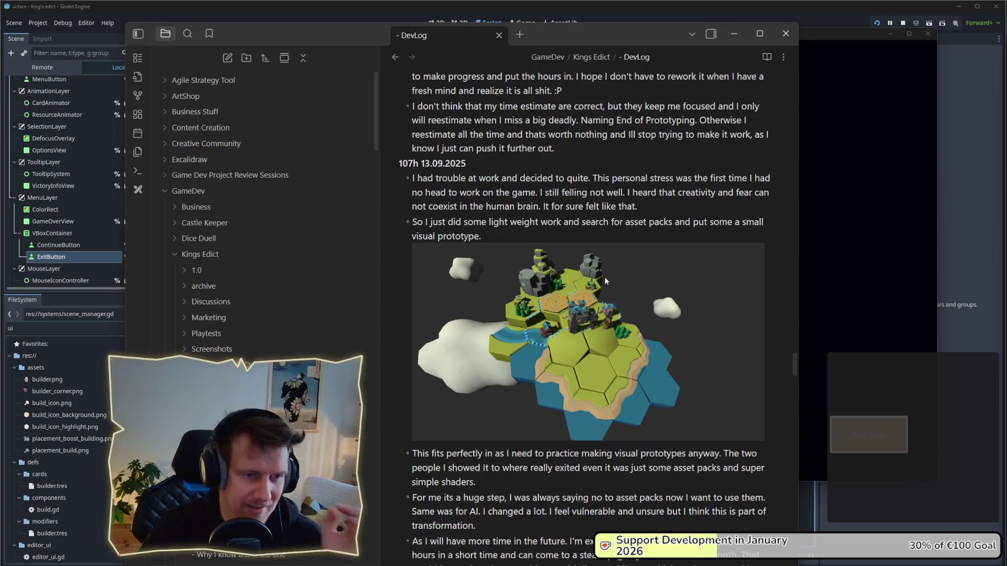
scroll(606, 281, "down", 2)
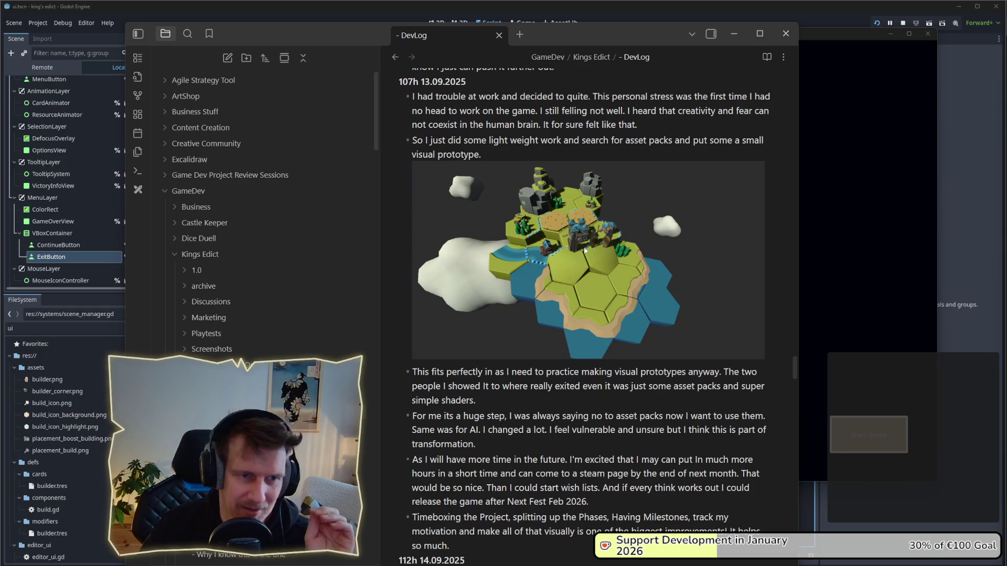
scroll(561, 271, "down", 2)
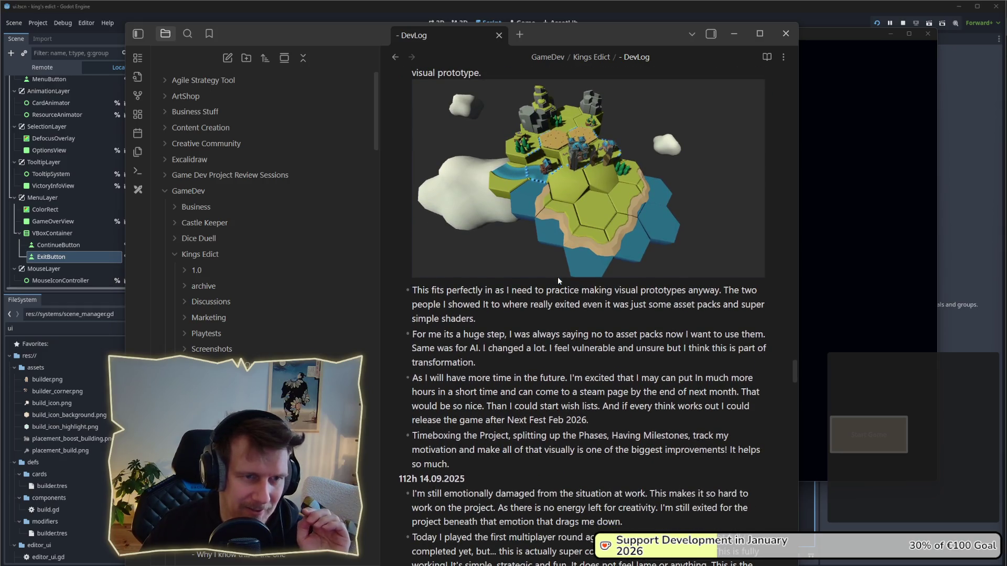
scroll(558, 276, "down", 7)
scroll(558, 278, "down", 15)
scroll(558, 277, "down", 20)
scroll(558, 278, "down", 16)
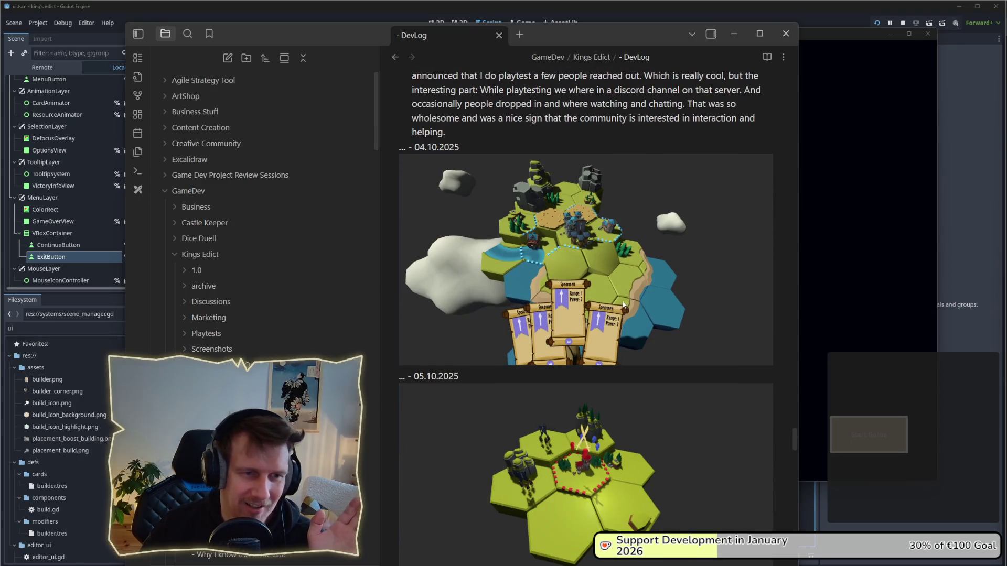
scroll(624, 307, "down", 2)
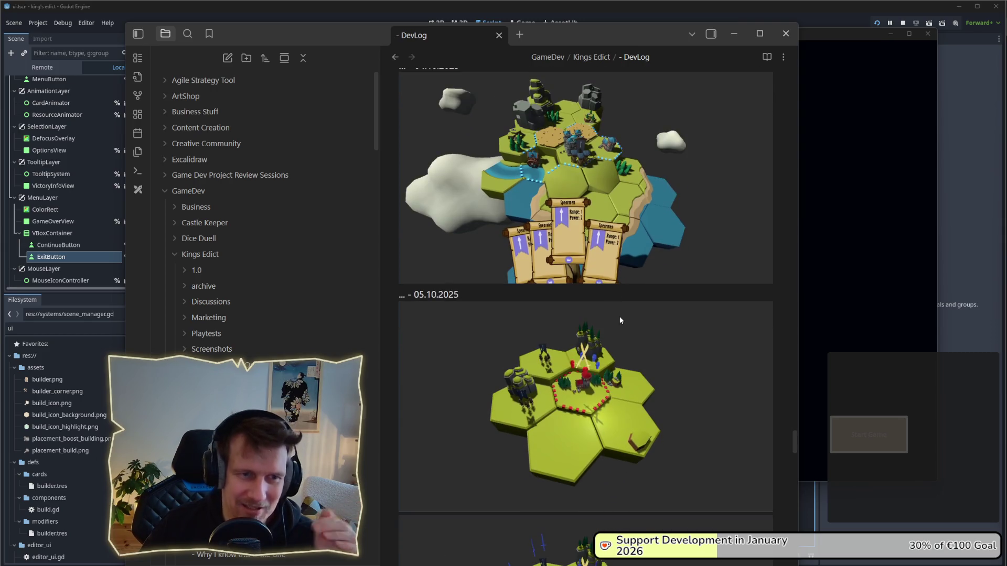
scroll(609, 310, "down", 2)
scroll(610, 313, "down", 5)
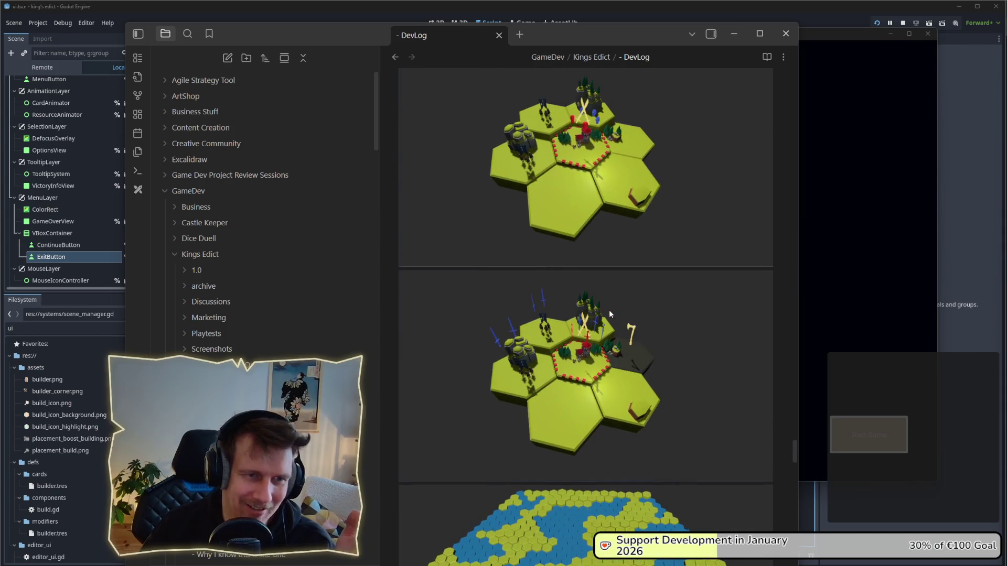
scroll(610, 312, "up", 2)
scroll(636, 242, "down", 3)
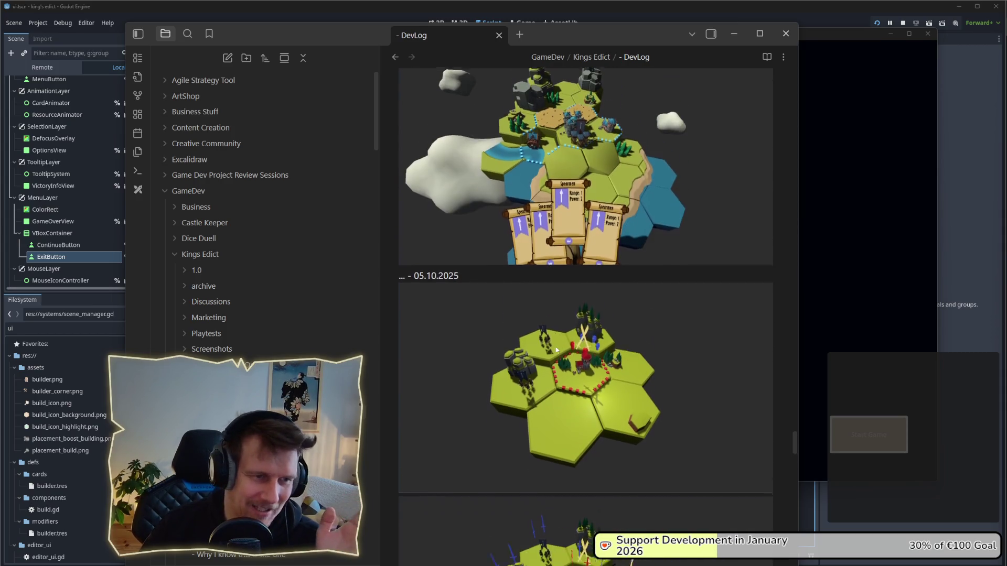